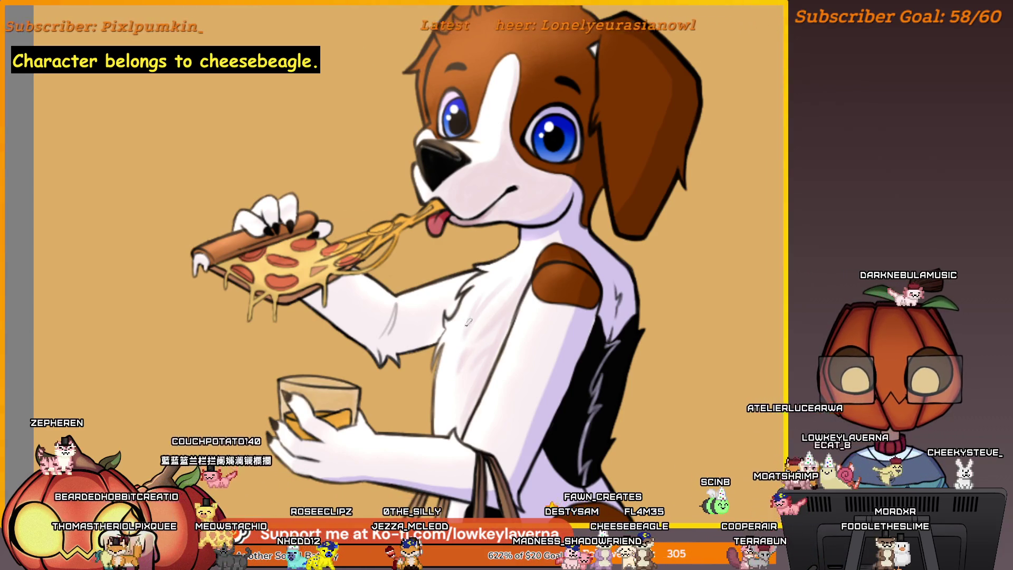
Pan across the beagle close-up, then zoom to fit the whole painting beside the reference sheet
drag(500, 296, 484, 325)
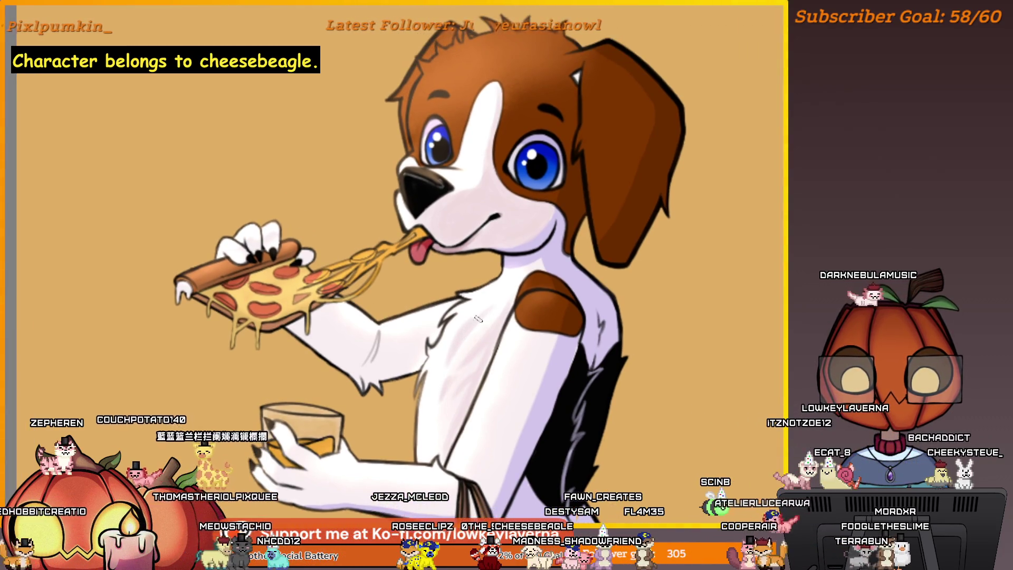
scroll(478, 335, up, 1)
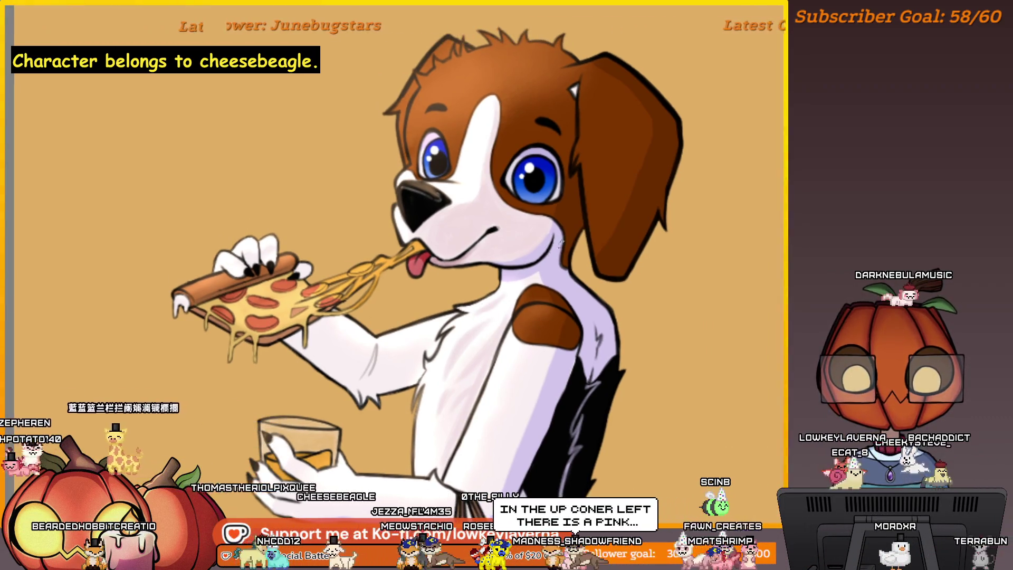
mouse_move(467, 327)
mouse_down()
mouse_move(451, 317)
mouse_move(476, 301)
mouse_move(471, 290)
mouse_up()
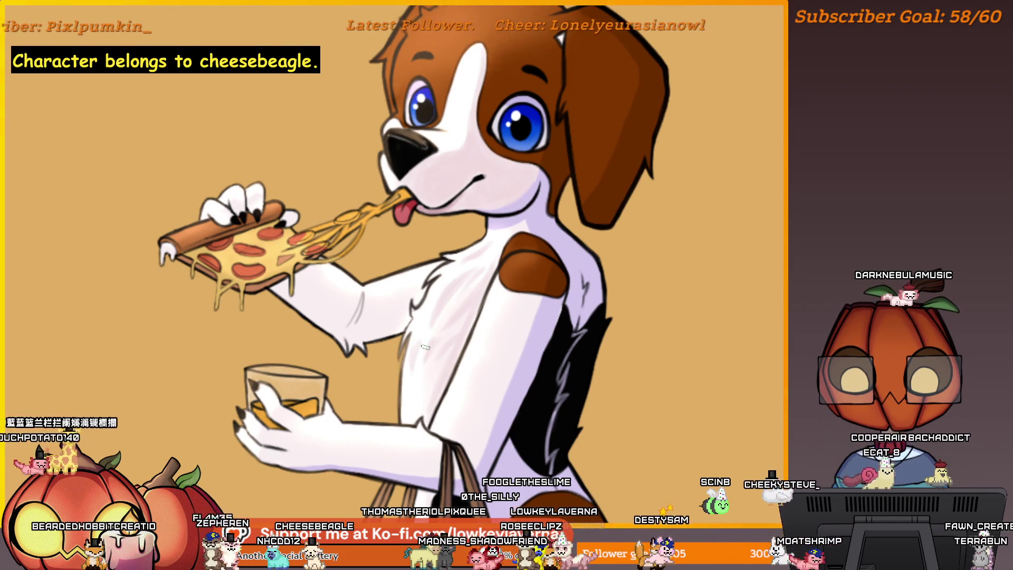
drag(436, 300, 447, 279)
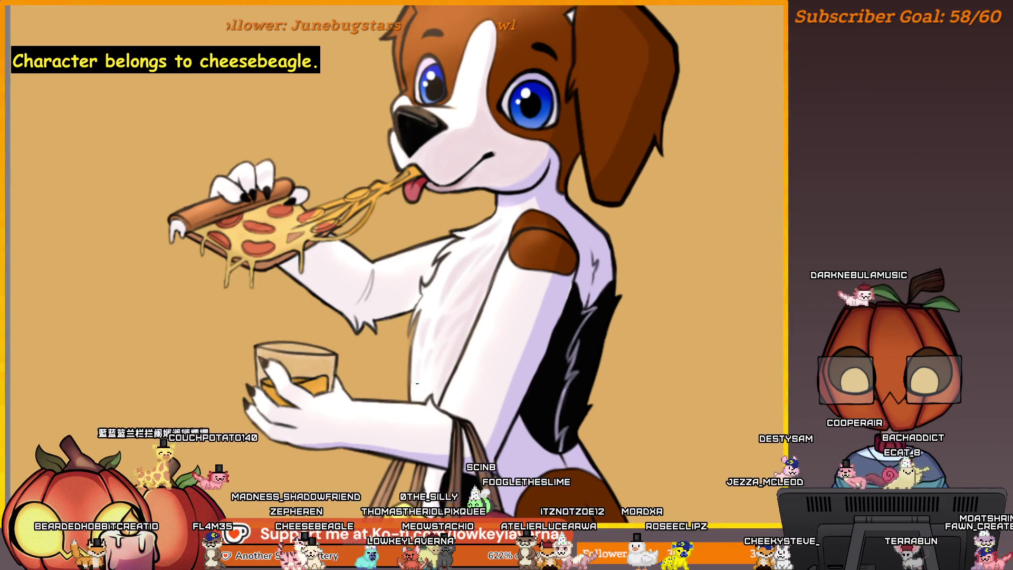
key(ctrl+0)
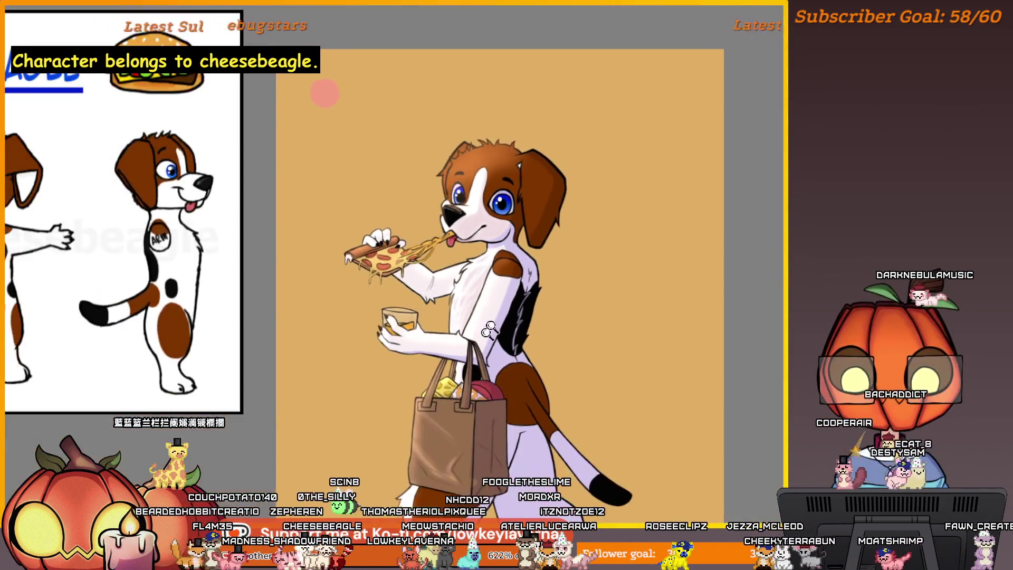
key(h)
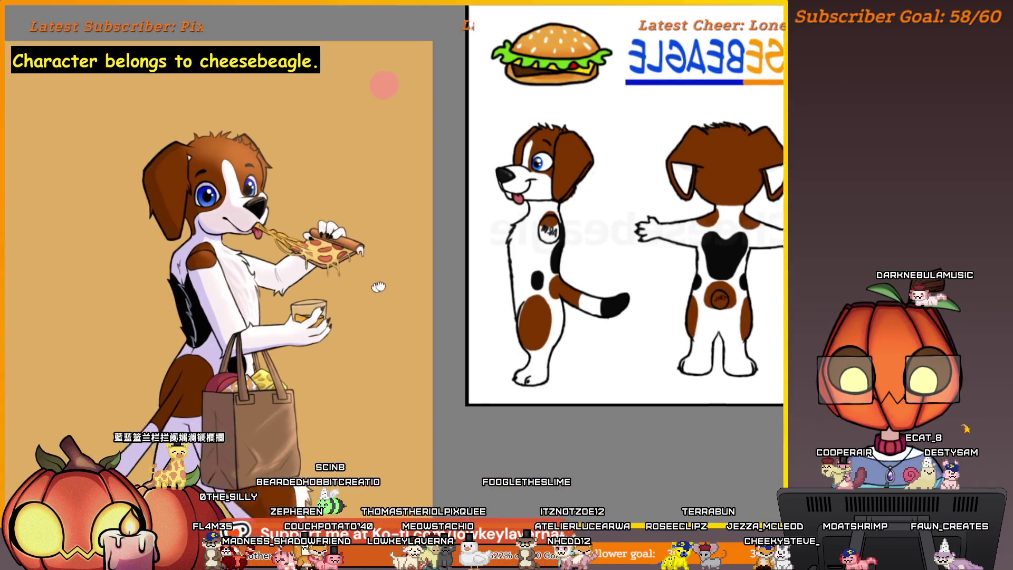
scroll(373, 227, up, 2)
scroll(372, 227, up, 3)
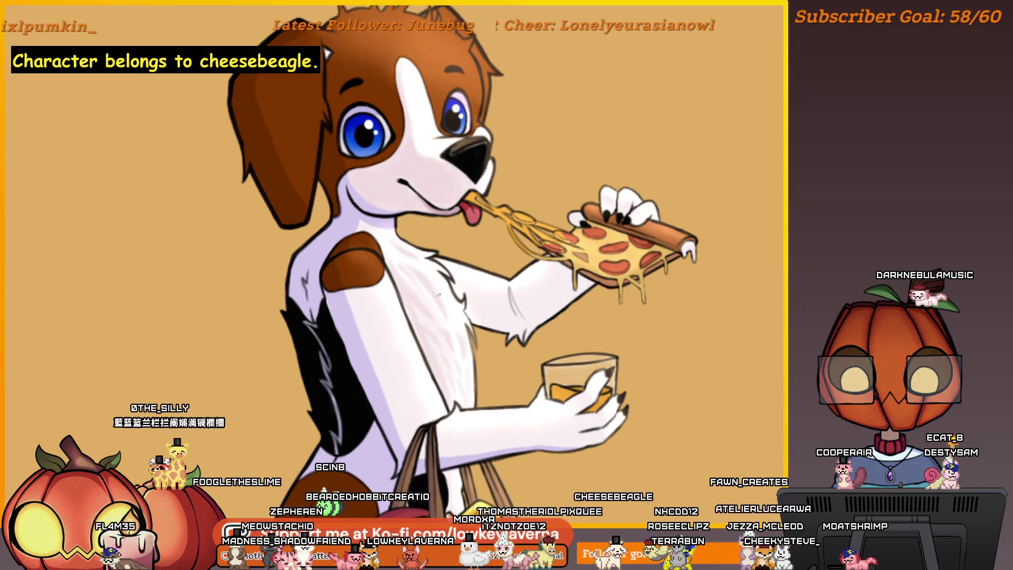
scroll(423, 261, up, 1)
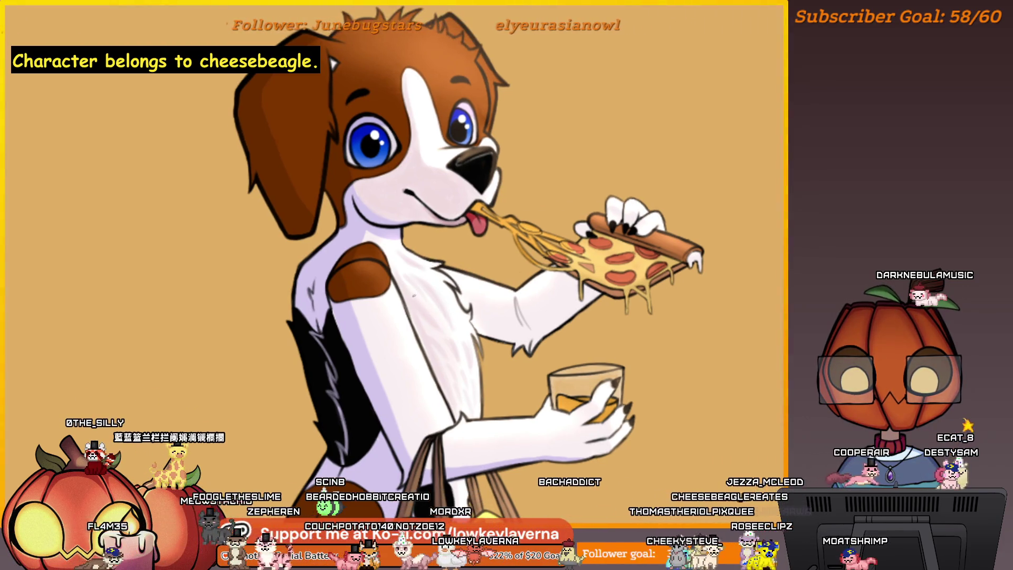
drag(428, 293, 424, 298)
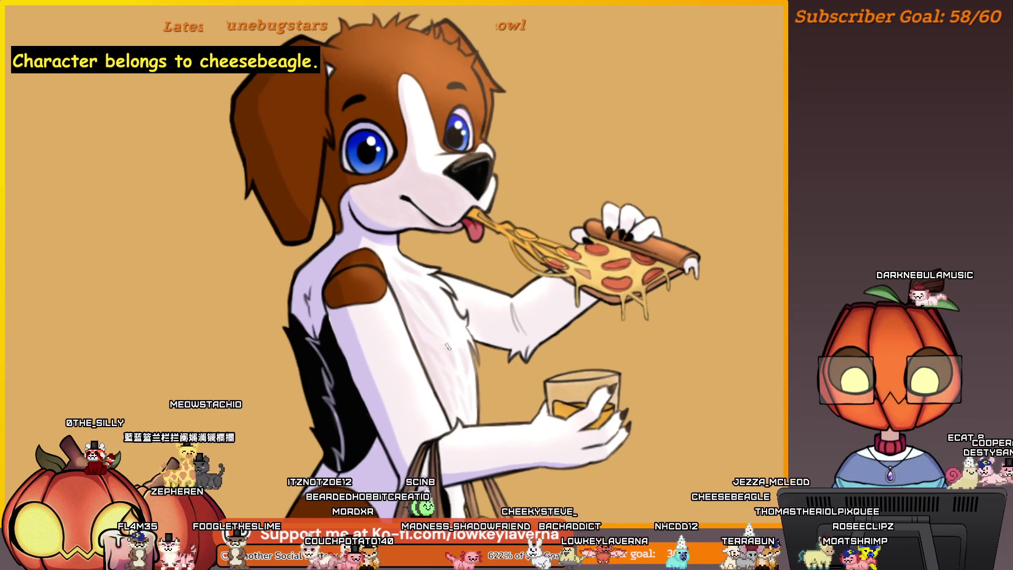
scroll(444, 324, down, 1)
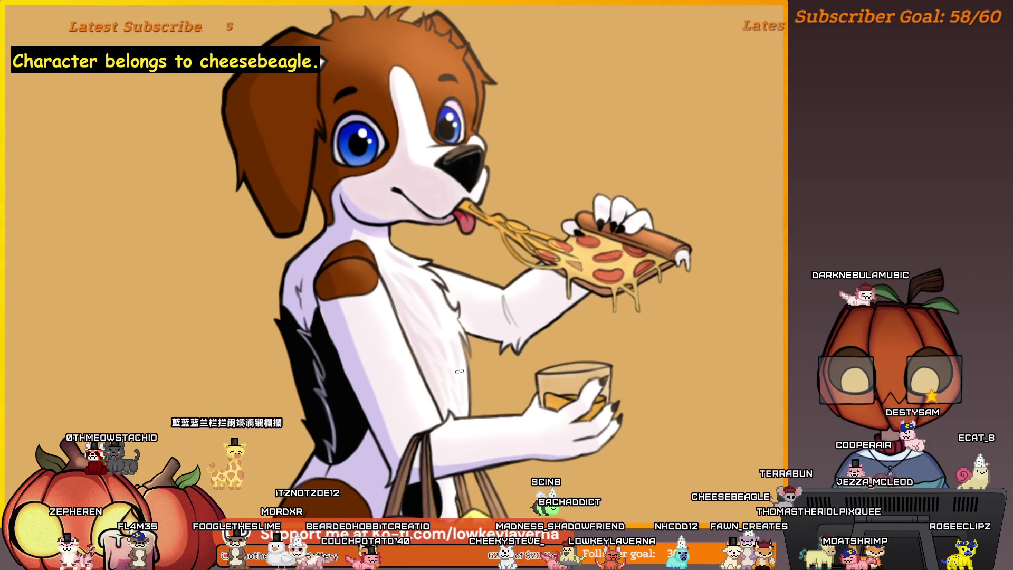
scroll(445, 324, down, 3)
scroll(437, 275, up, 4)
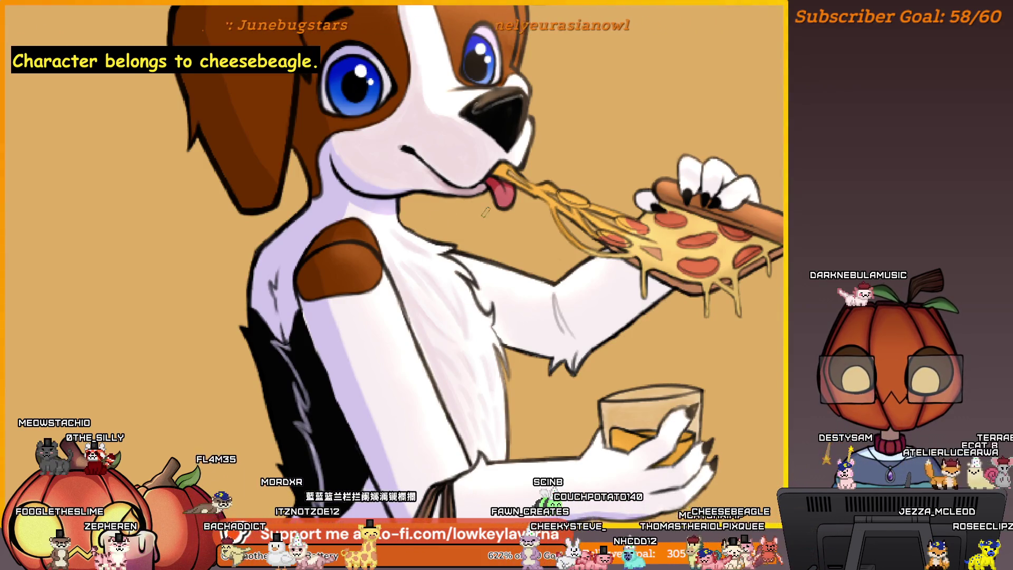
key(m)
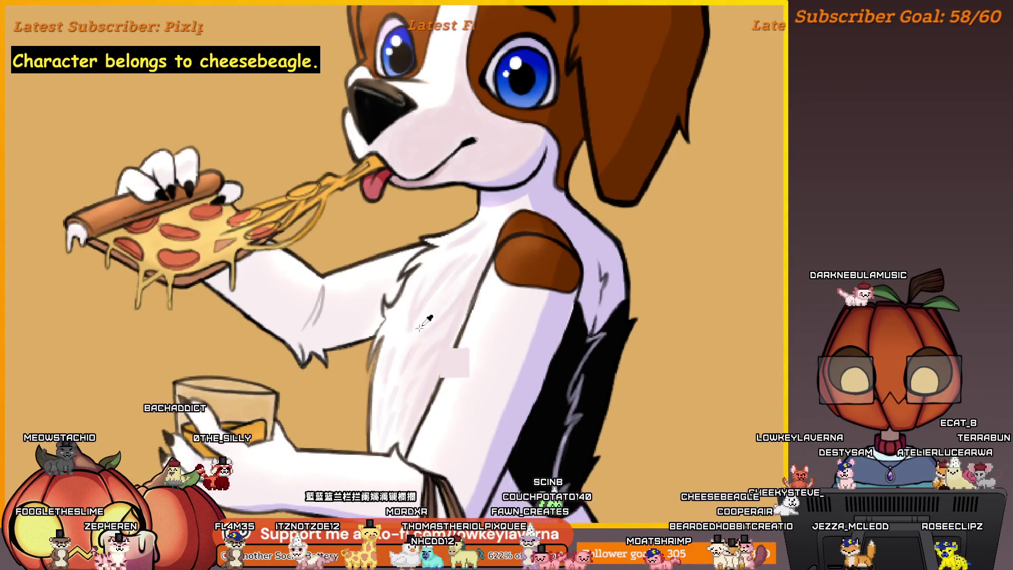
drag(476, 265, 486, 289)
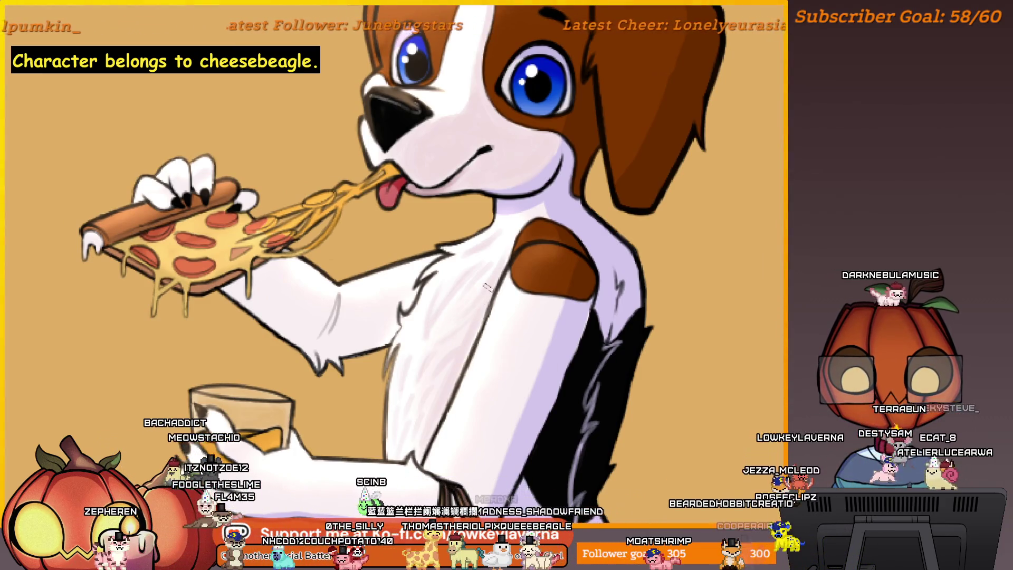
drag(476, 301, 474, 302)
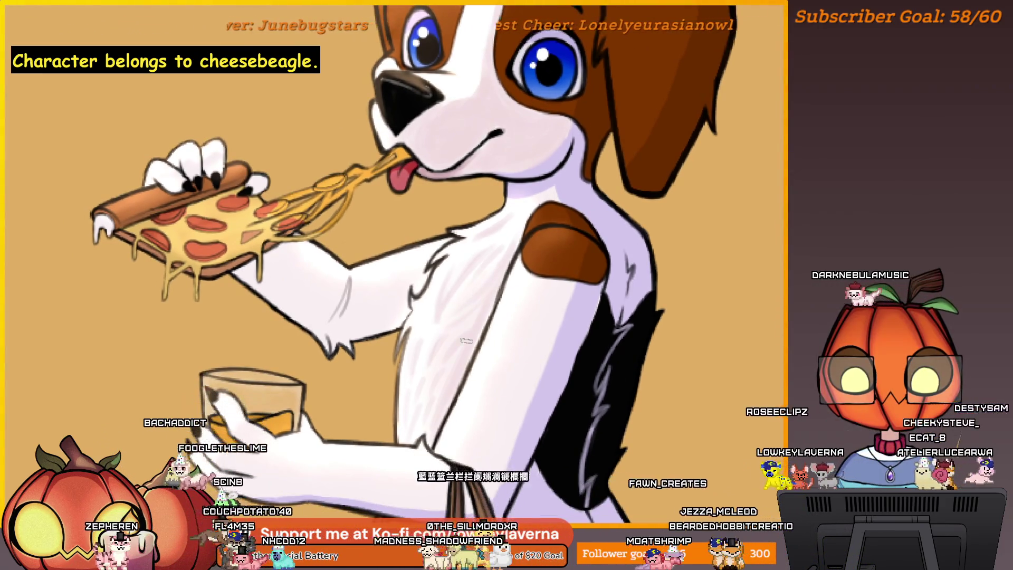
drag(467, 341, 480, 320)
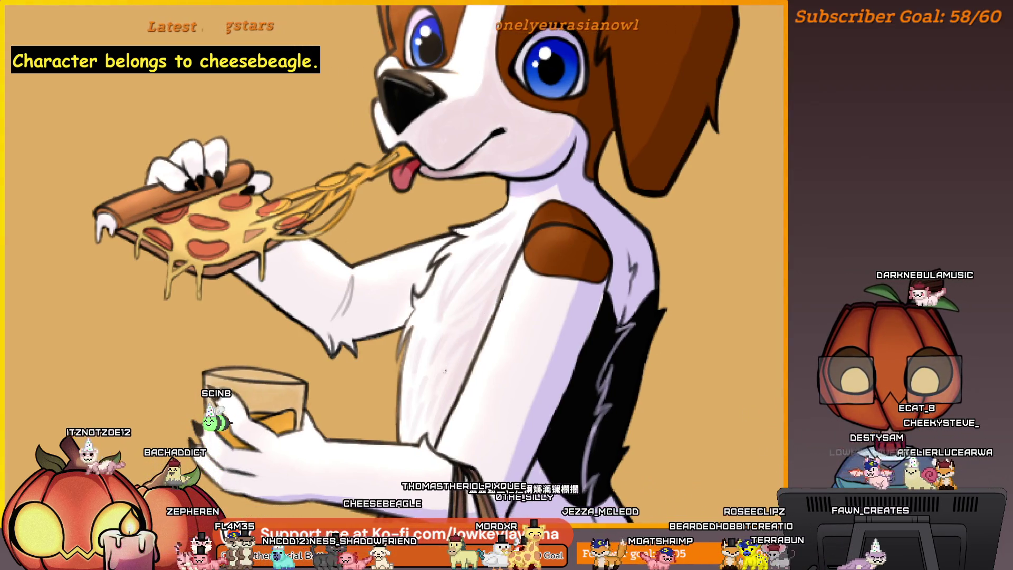
scroll(482, 306, down, 5)
scroll(484, 266, up, 6)
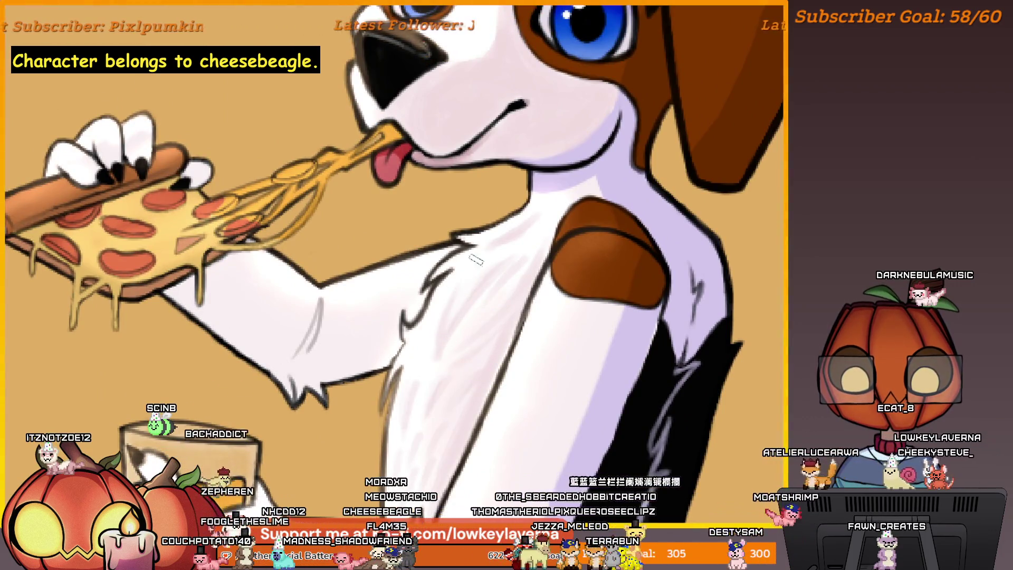
drag(495, 268, 478, 288)
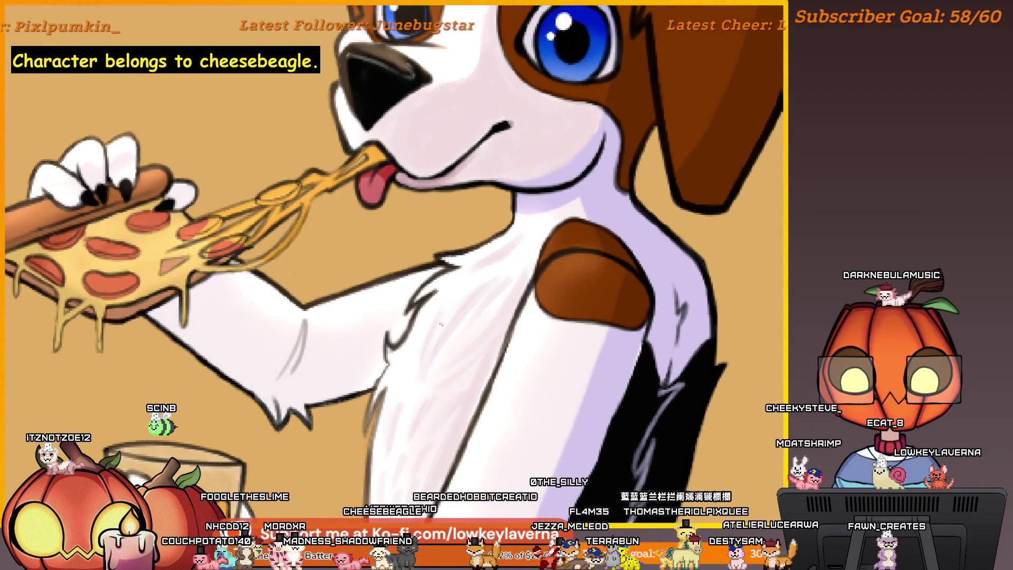
drag(468, 319, 495, 284)
scroll(495, 283, up, 1)
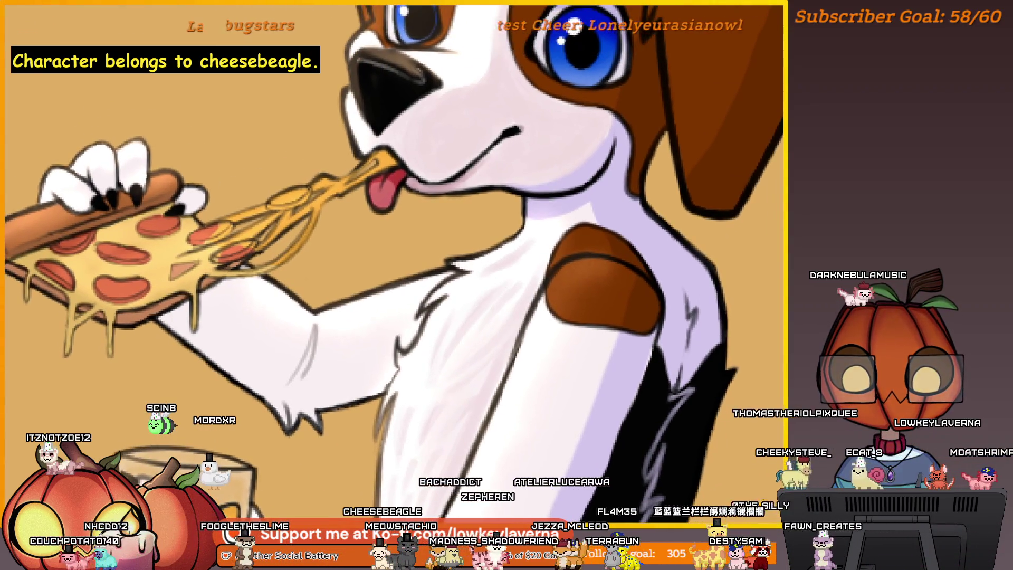
scroll(494, 285, up, 1)
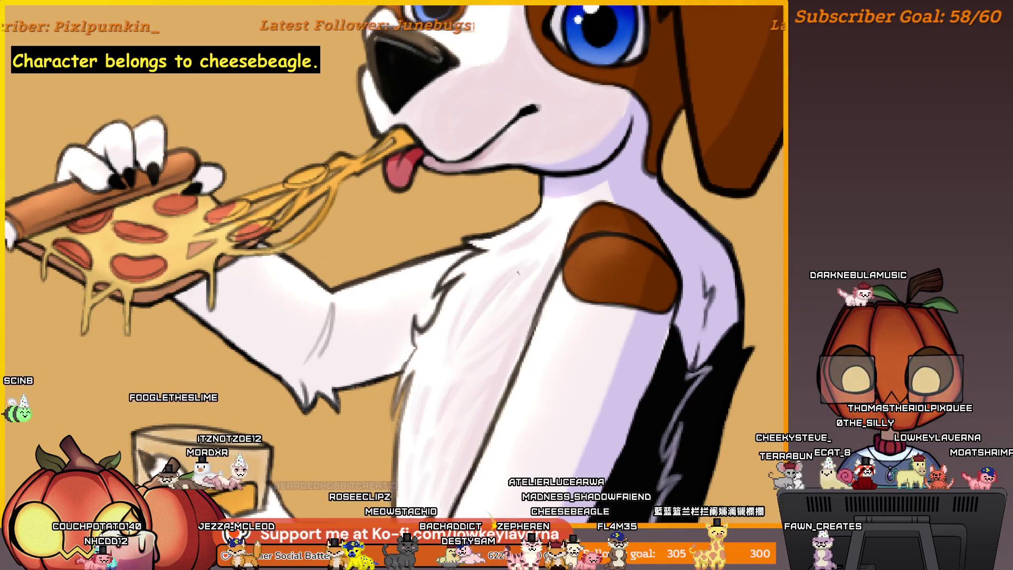
scroll(496, 293, down, 1)
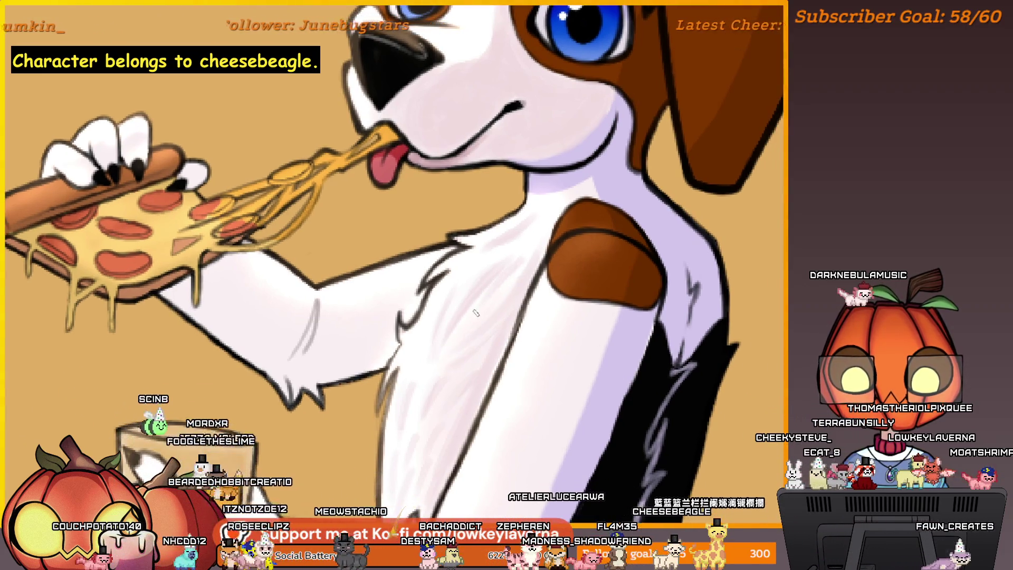
scroll(475, 312, up, 1)
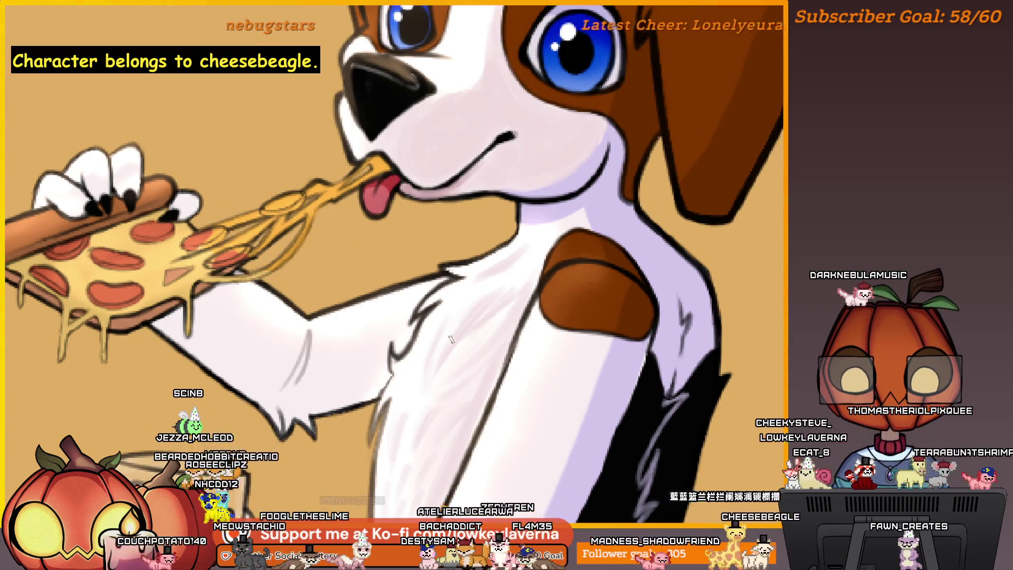
scroll(510, 292, down, 3)
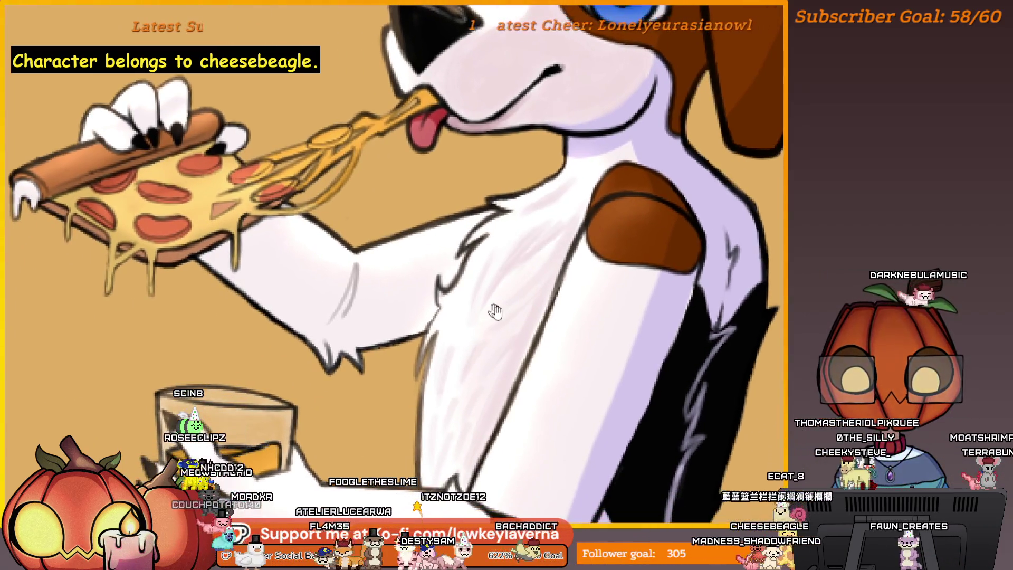
scroll(528, 275, down, 3)
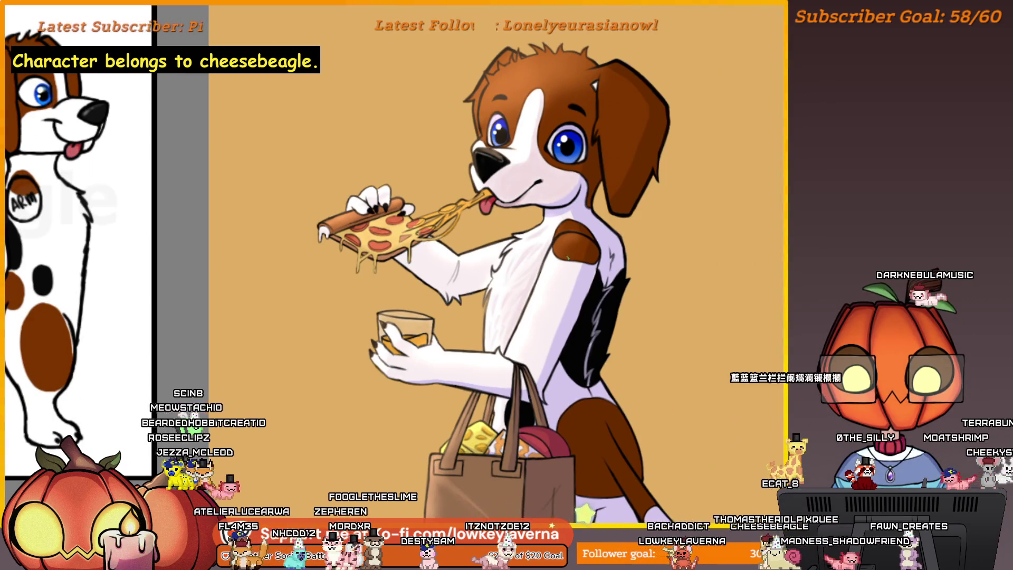
scroll(608, 235, down, 2)
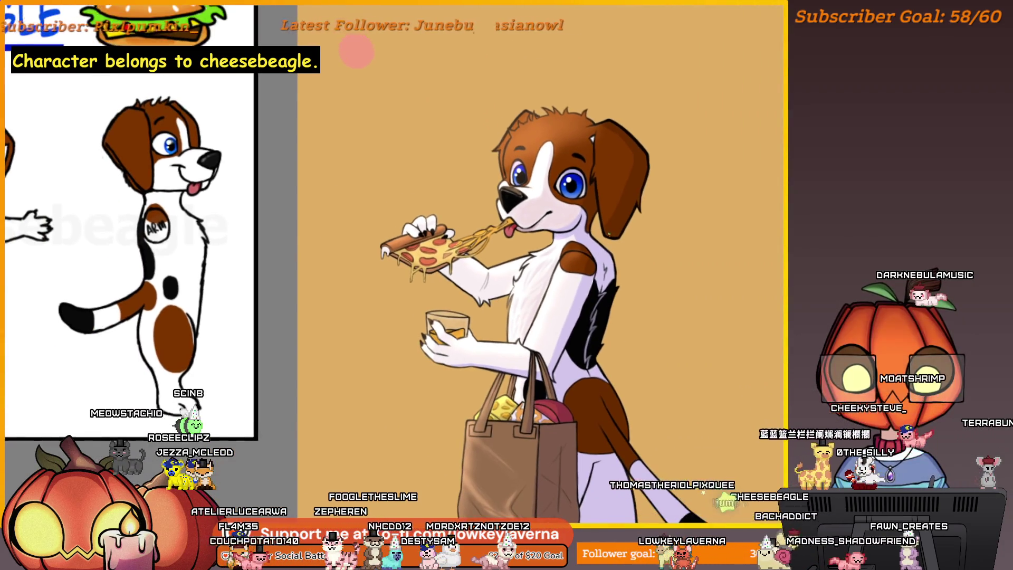
scroll(549, 249, up, 5)
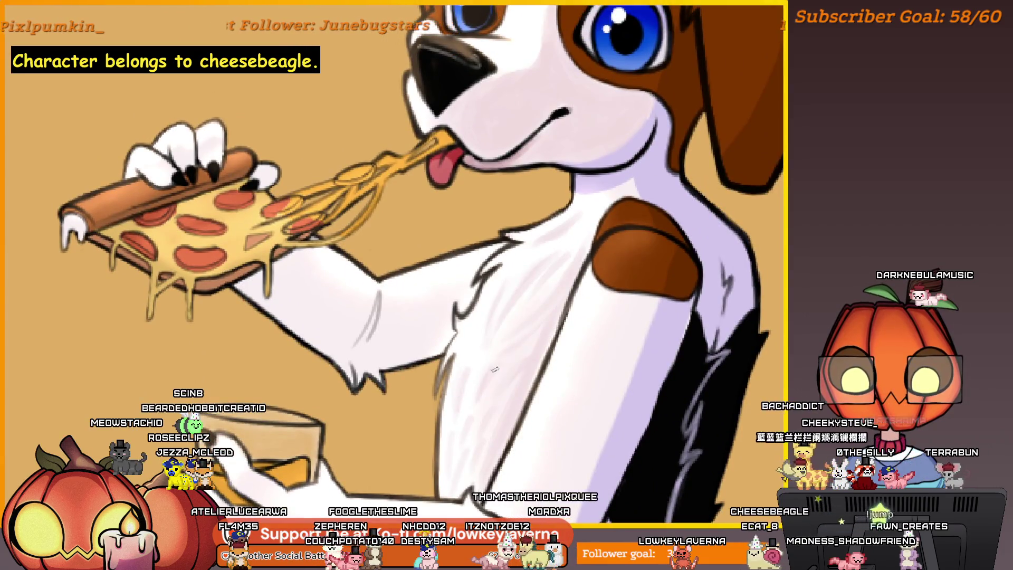
drag(514, 266, 511, 279)
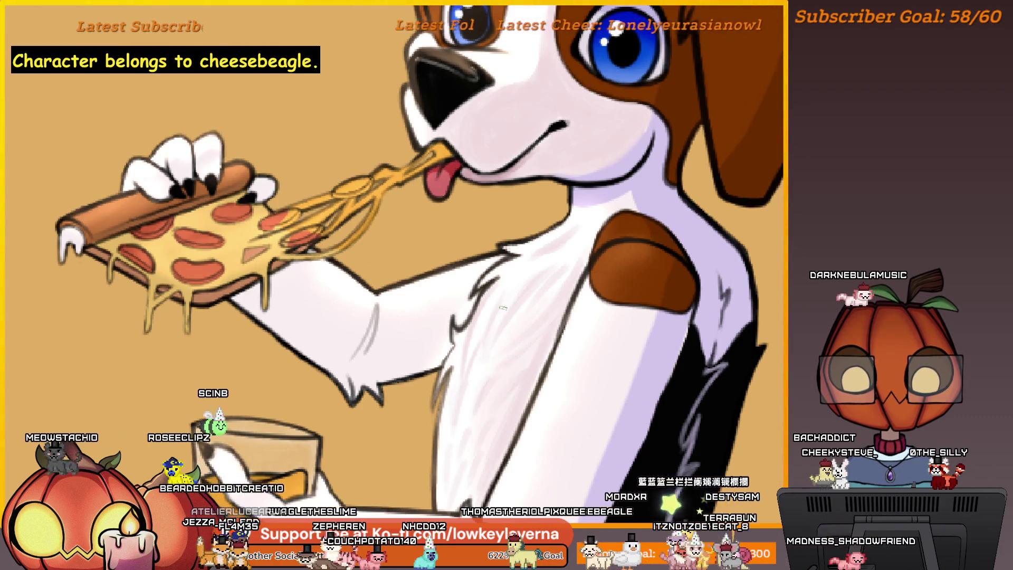
drag(503, 307, 499, 297)
mouse_move(482, 342)
mouse_down()
mouse_move(471, 364)
mouse_move(482, 342)
mouse_up()
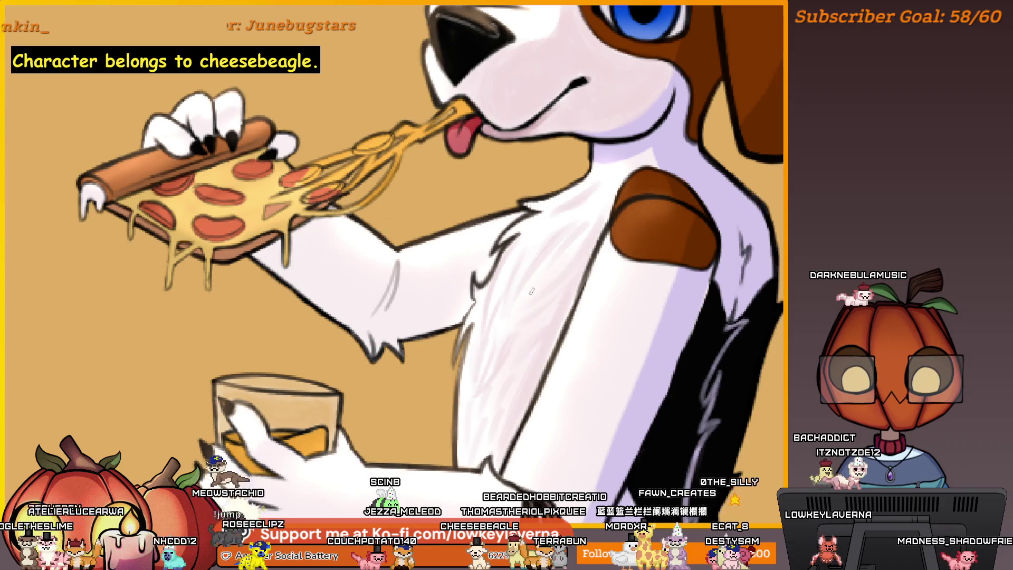
drag(521, 377, 491, 357)
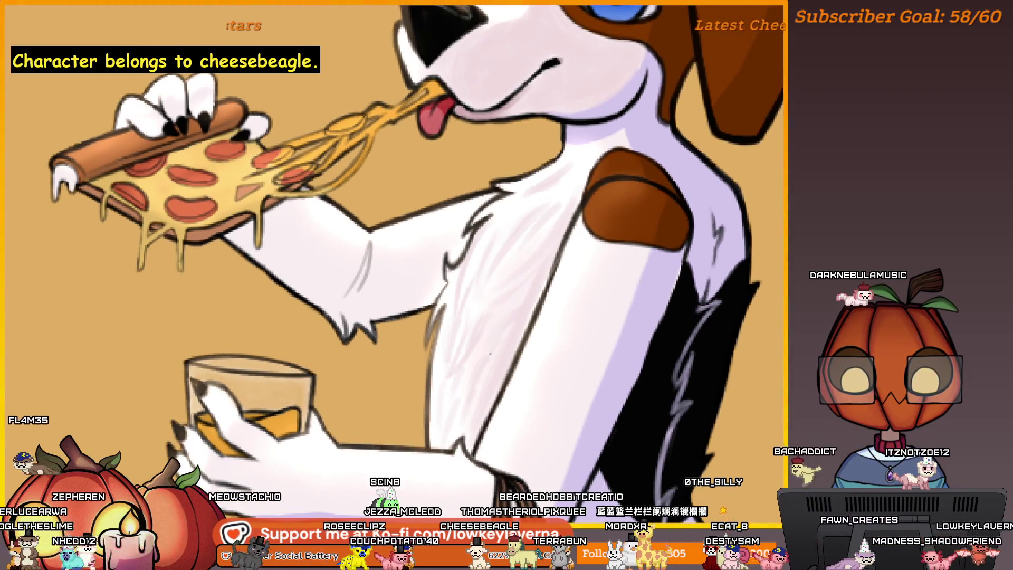
scroll(520, 298, down, 3)
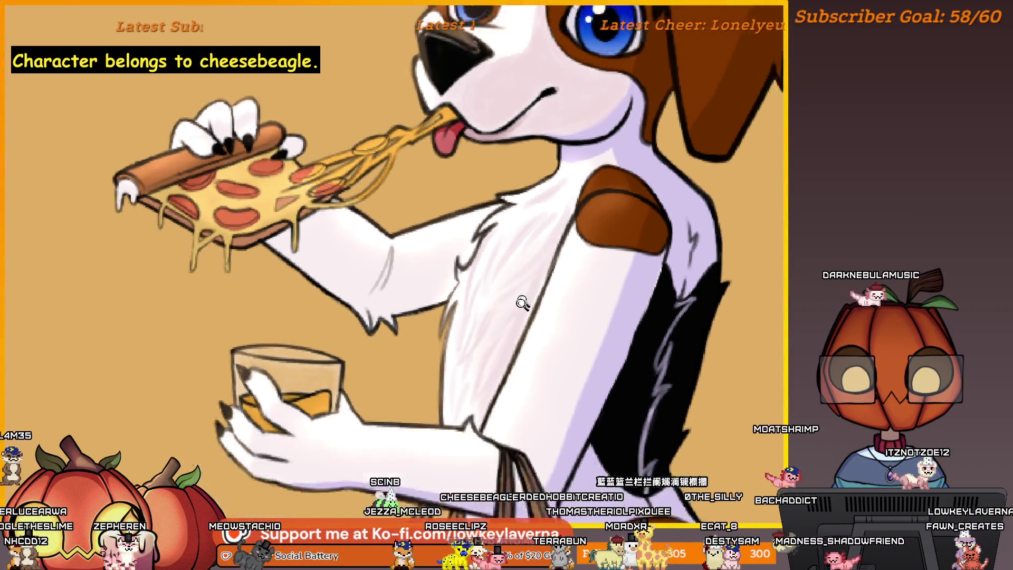
scroll(605, 279, down, 2)
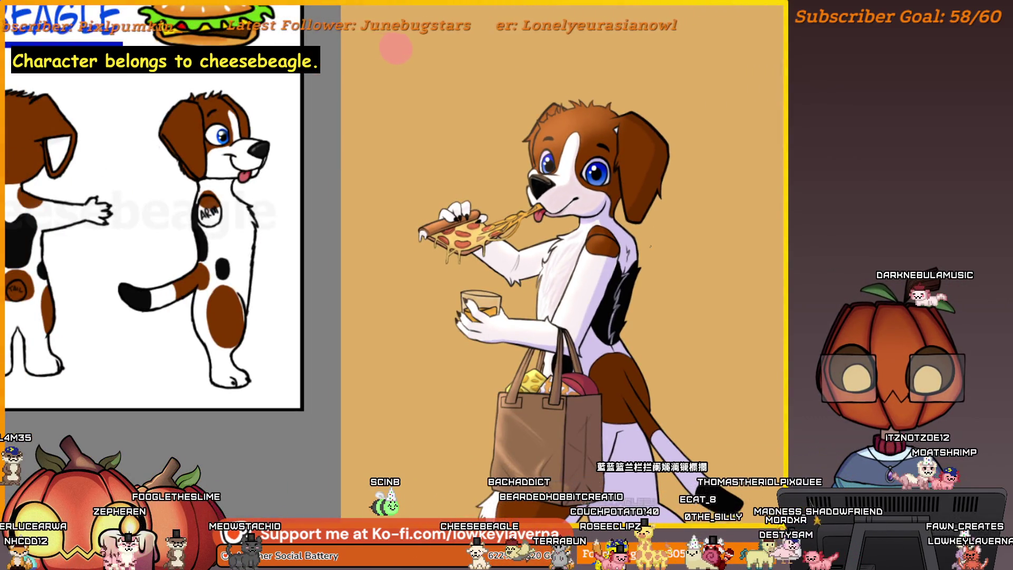
scroll(598, 268, down, 4)
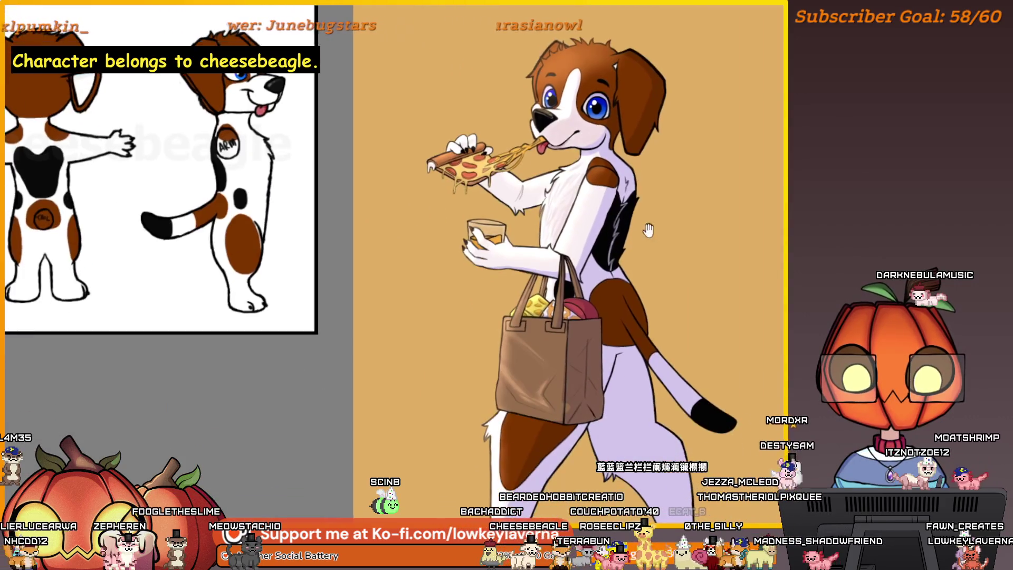
scroll(654, 240, up, 5)
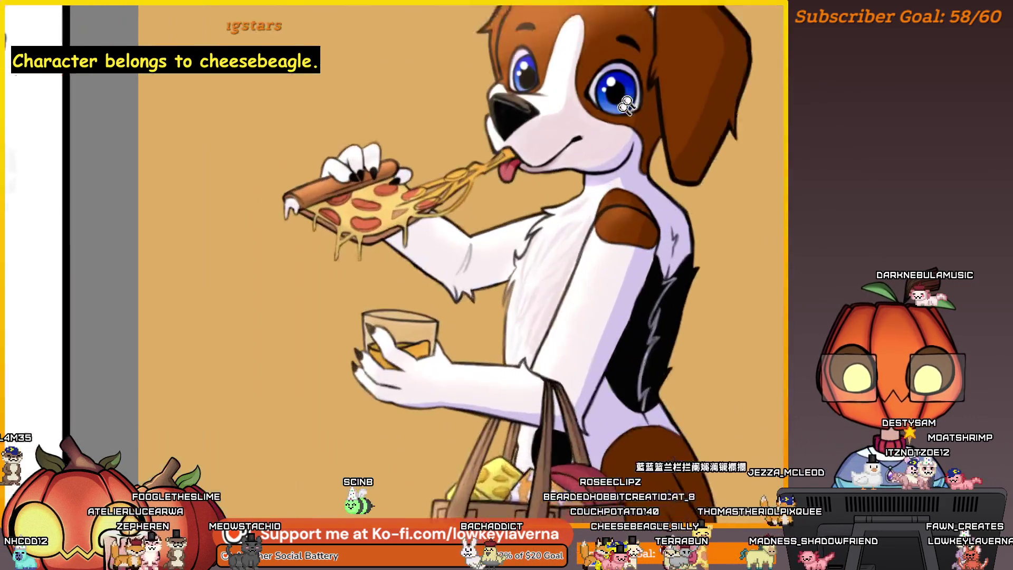
scroll(574, 257, down, 3)
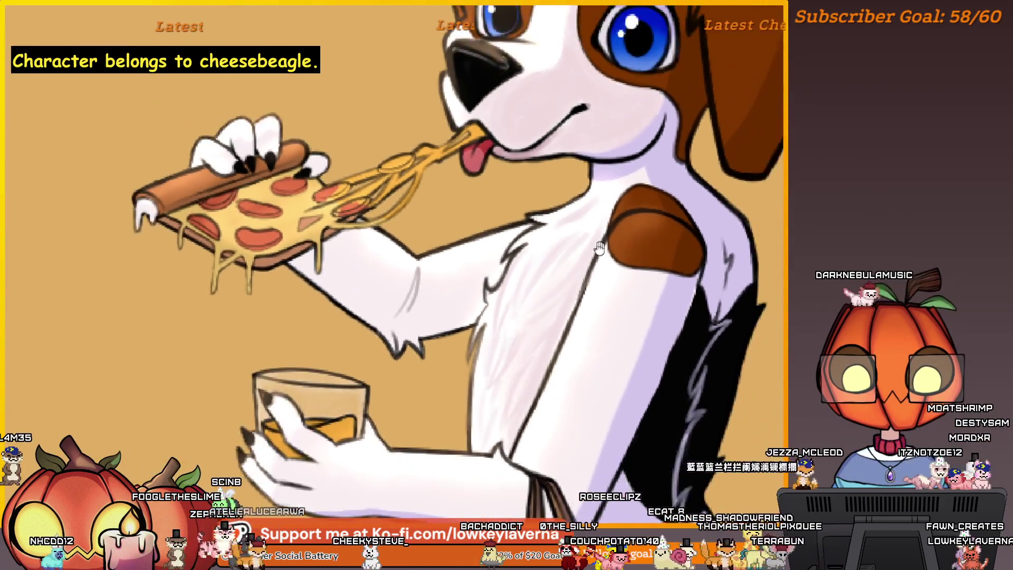
scroll(617, 324, right, 3)
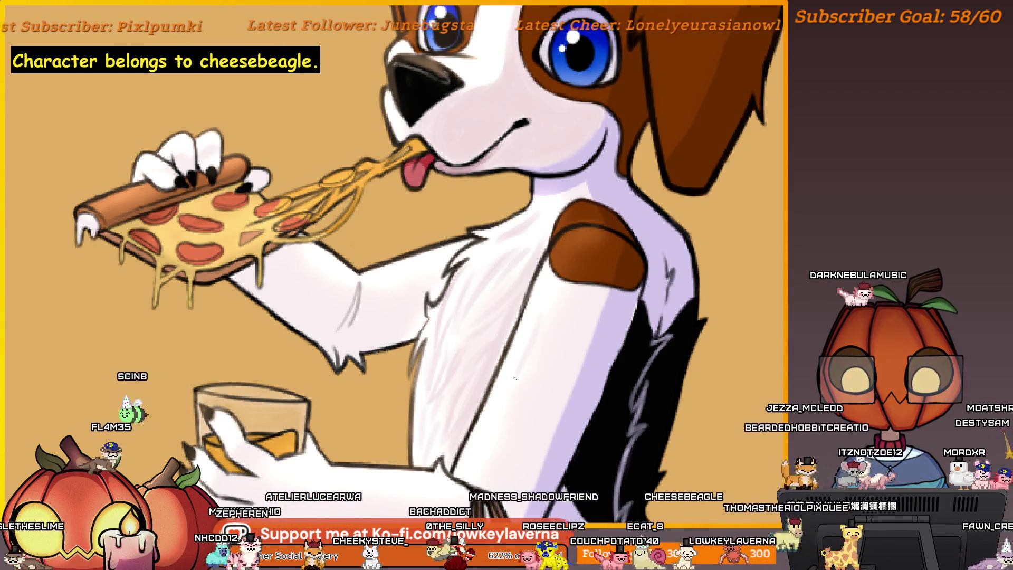
scroll(523, 371, down, 3)
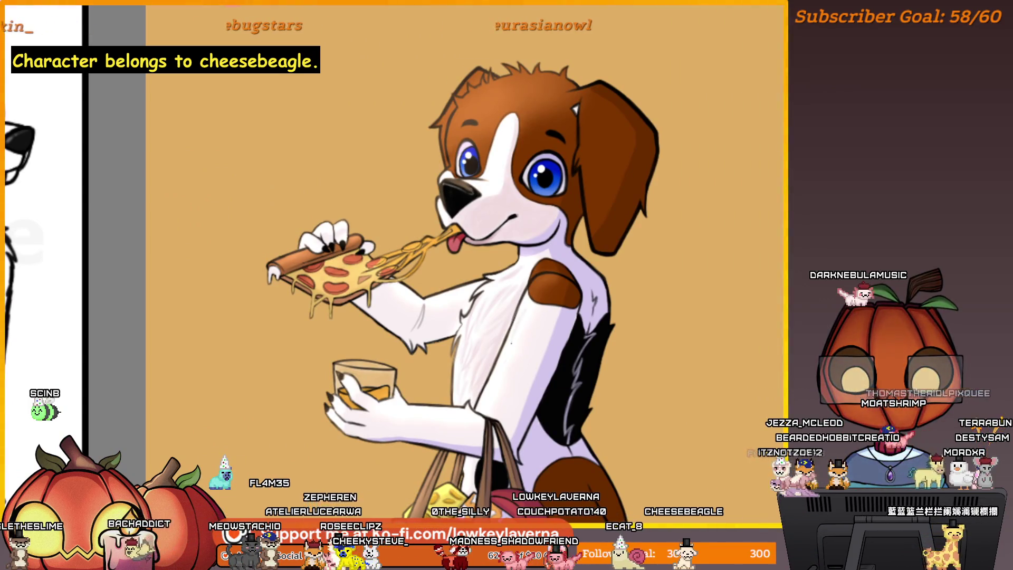
Sample dark shades from the painting around the chest and glass
scroll(511, 341, down, 1)
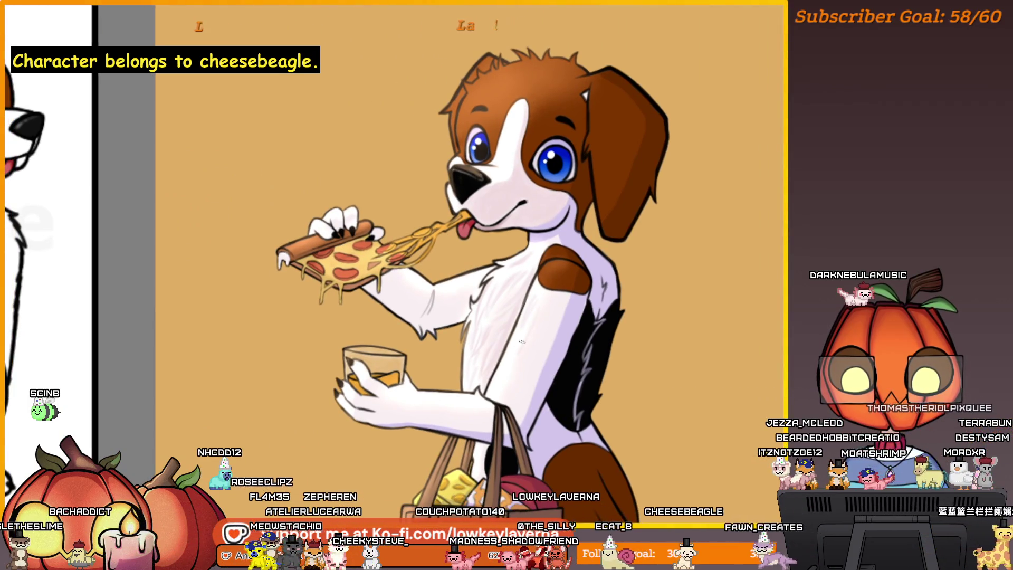
scroll(526, 344, down, 1)
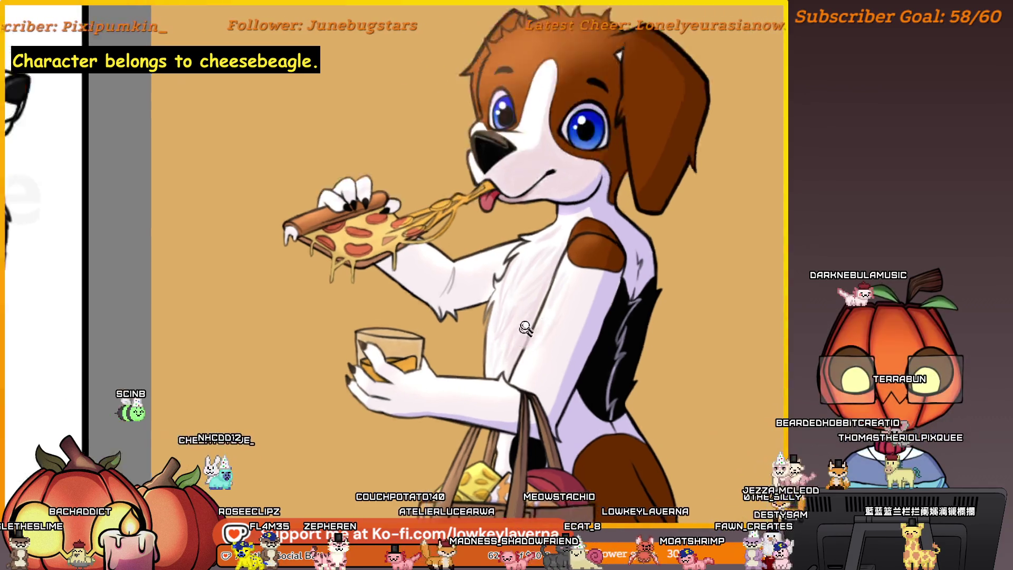
scroll(515, 338, up, 3)
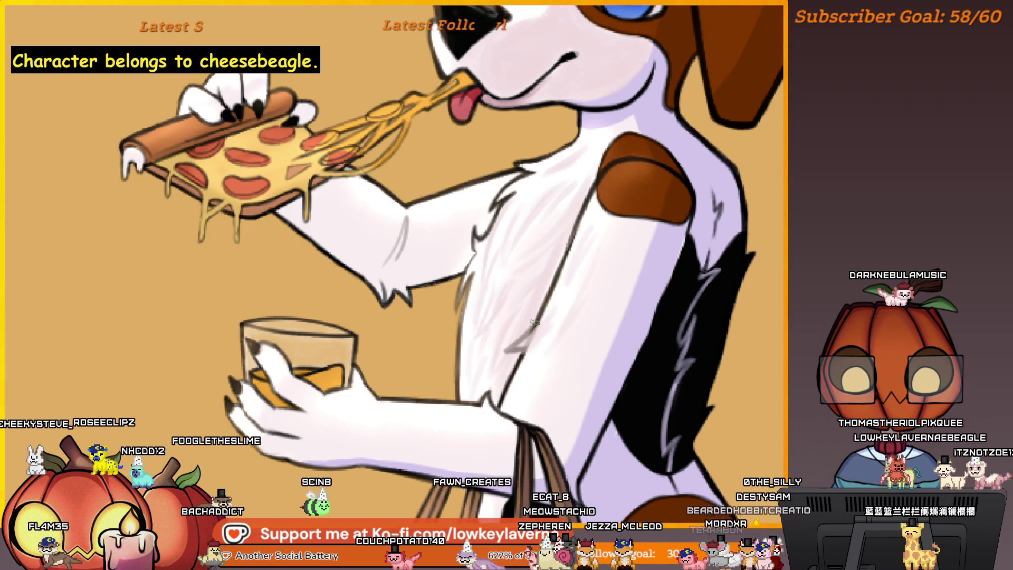
ctrl+click(543, 317)
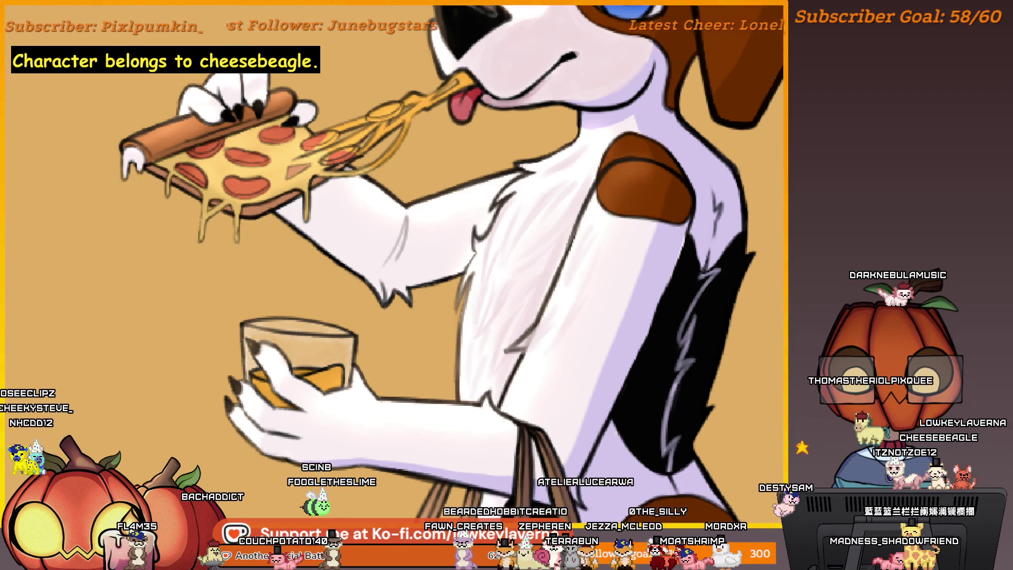
mouse_move(520, 340)
mouse_down()
mouse_move(504, 349)
mouse_move(520, 306)
mouse_up()
ctrl+click(504, 350)
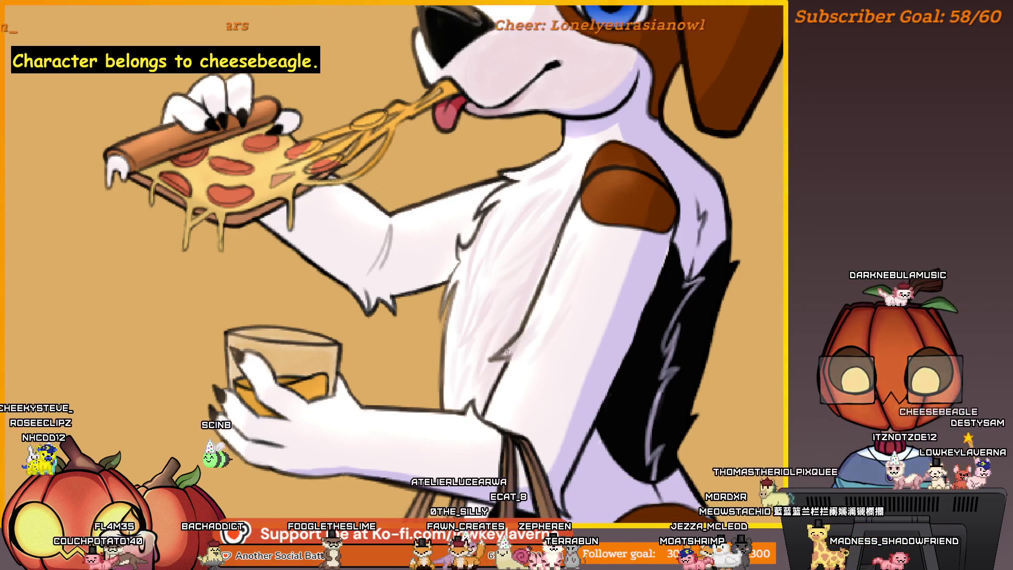
Reposition the view with the dog lower-left and mirror the canvas horizontally
scroll(519, 346, down, 2)
drag(523, 351, 507, 355)
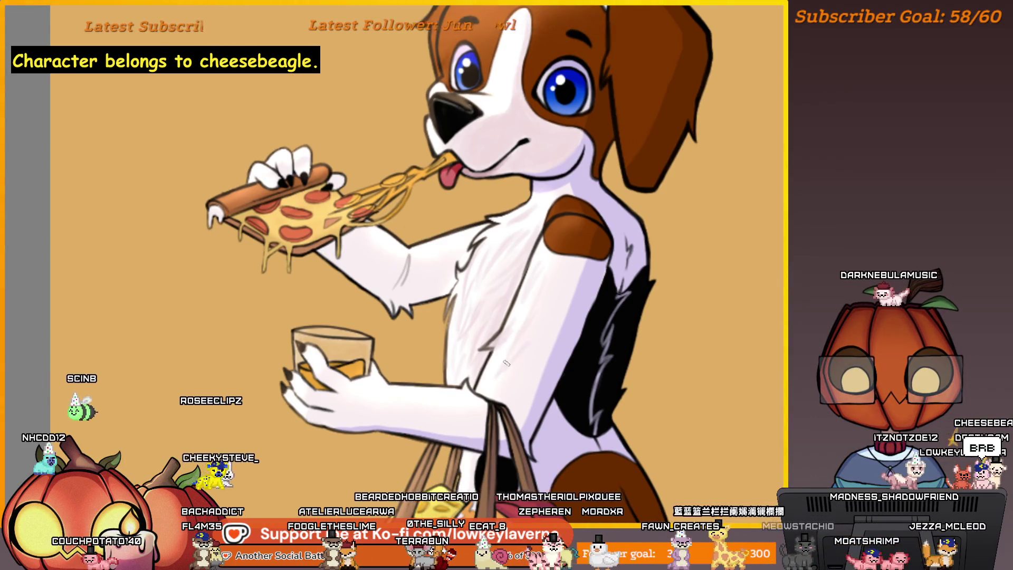
drag(506, 363, 466, 396)
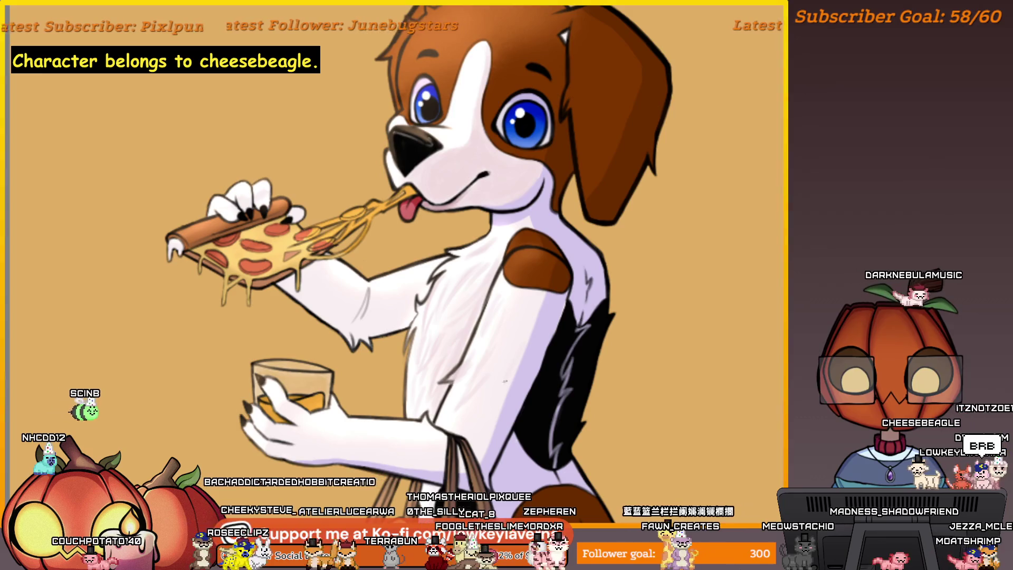
drag(559, 294, 523, 324)
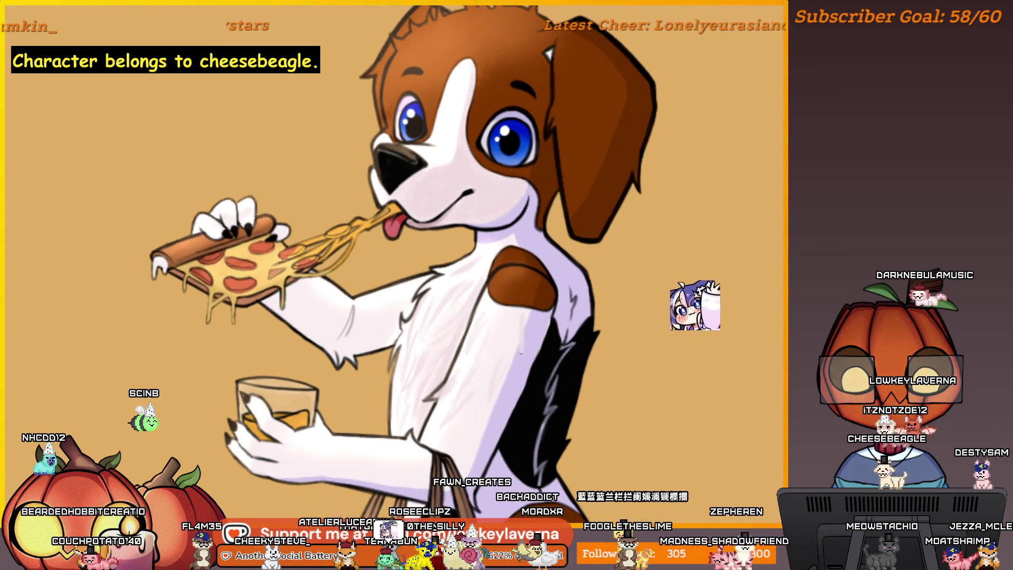
key(h)
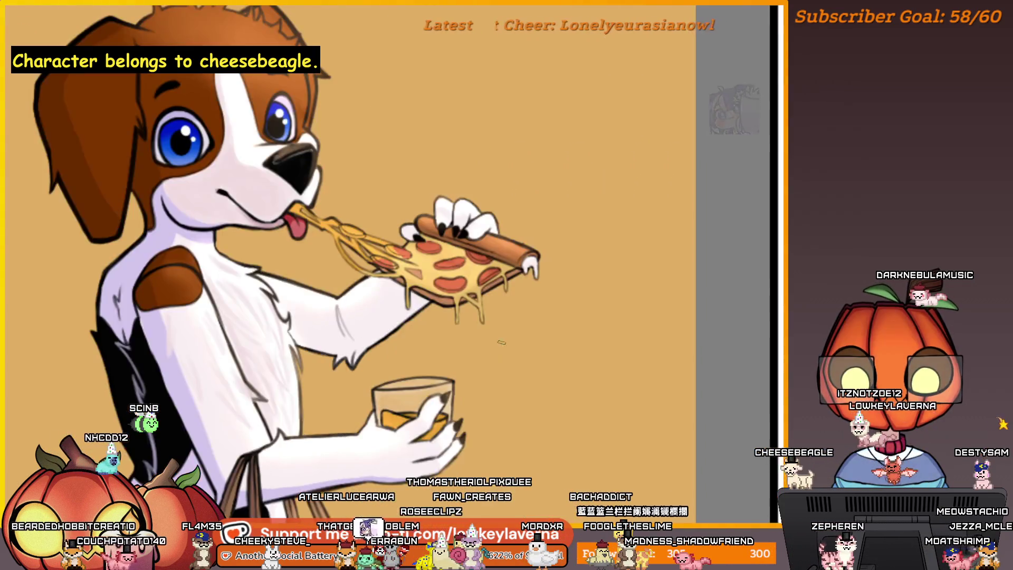
drag(311, 321, 579, 232)
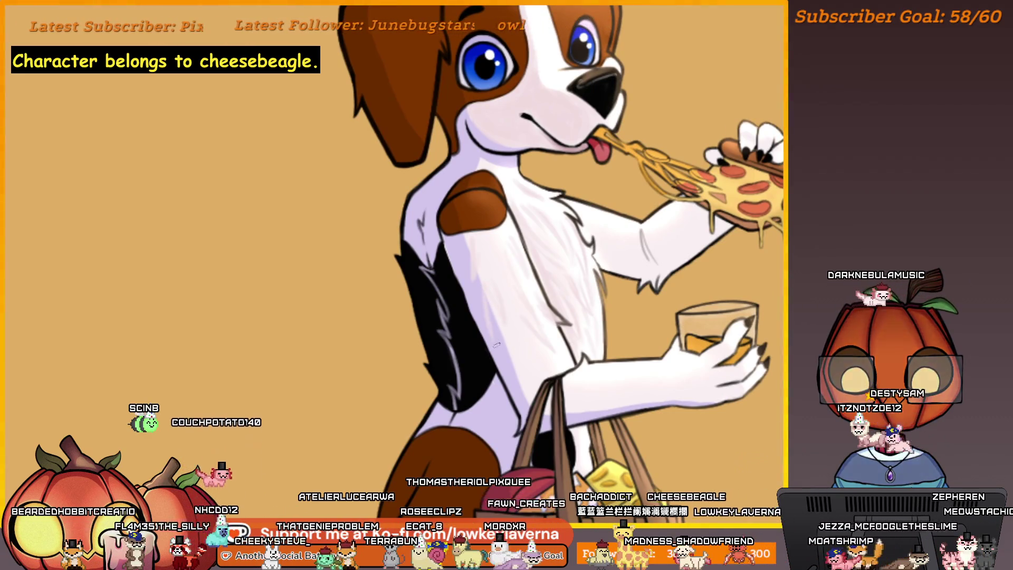
mouse_move(493, 284)
mouse_down()
mouse_move(509, 312)
mouse_move(496, 336)
mouse_move(497, 228)
mouse_move(496, 261)
mouse_move(473, 269)
mouse_move(473, 318)
mouse_up()
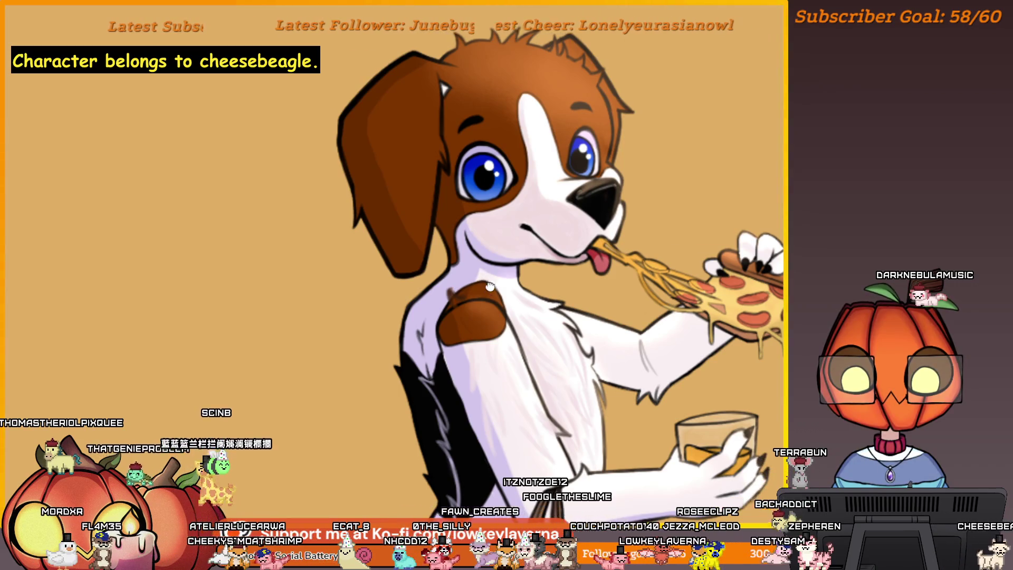
Pick the dark brown and add textured shading to the shoulder patch
drag(490, 287, 511, 283)
alt+click(501, 300)
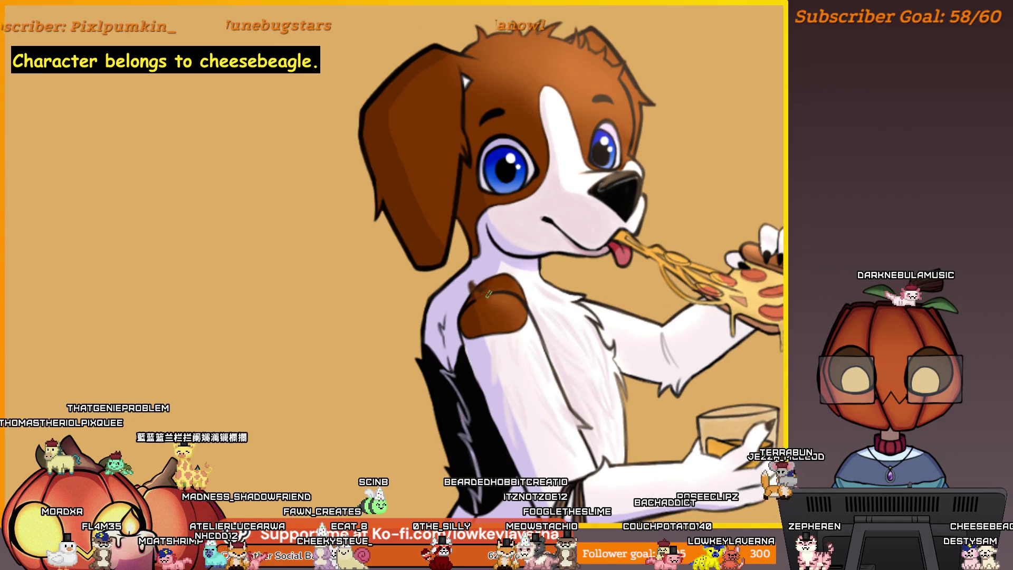
scroll(498, 288, right, 1)
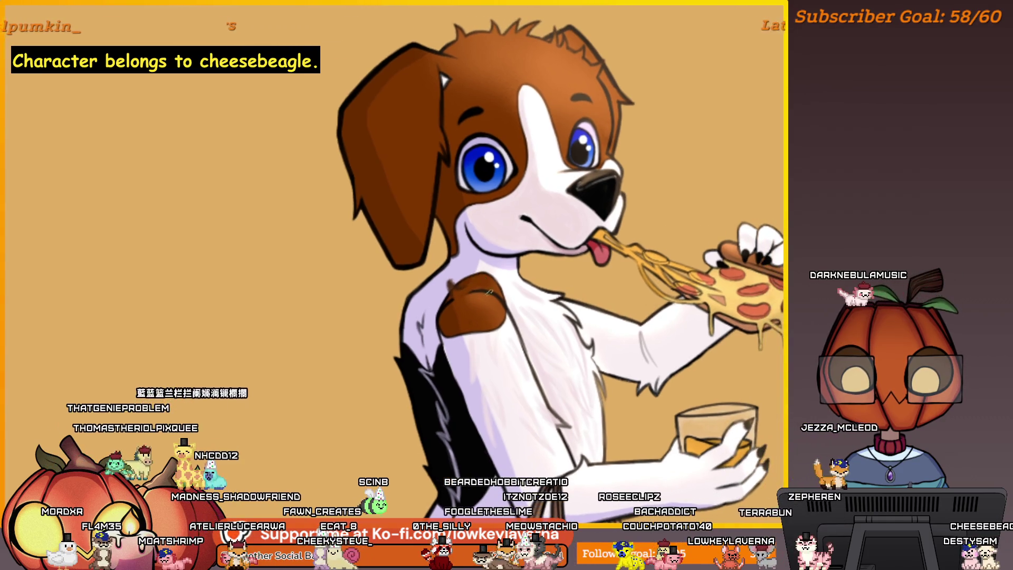
scroll(474, 302, right, 1)
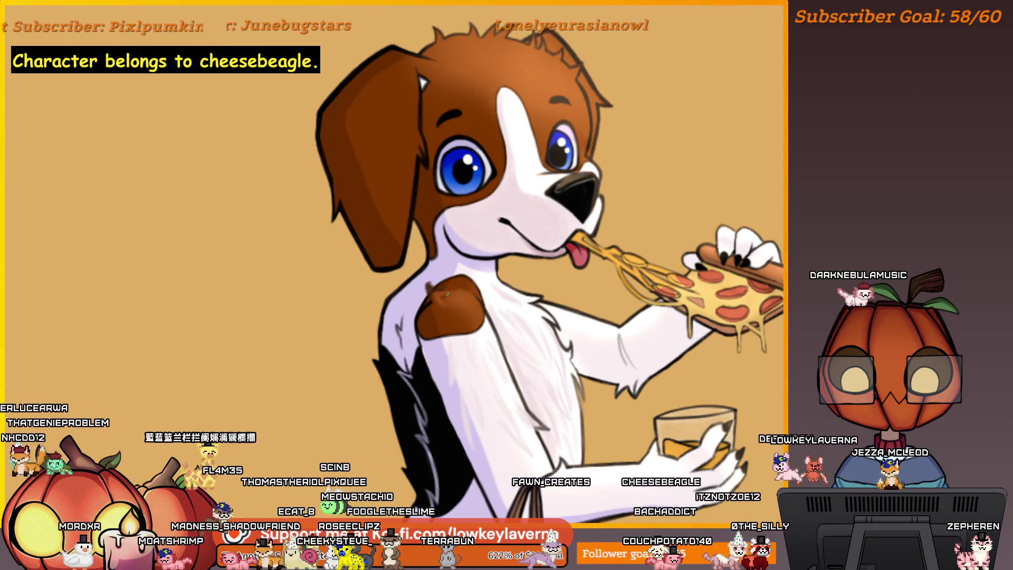
scroll(460, 260, down, 3)
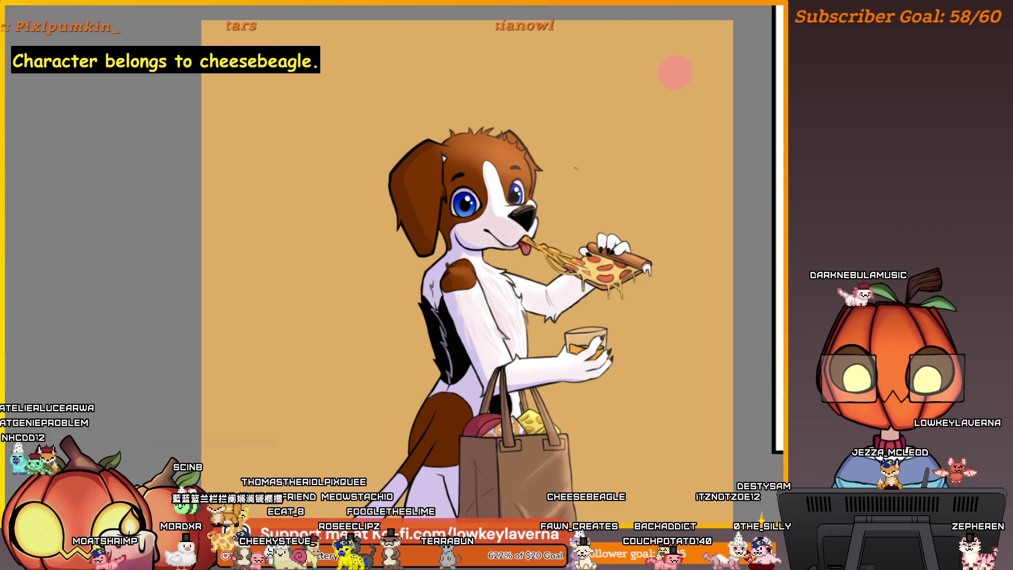
key(h)
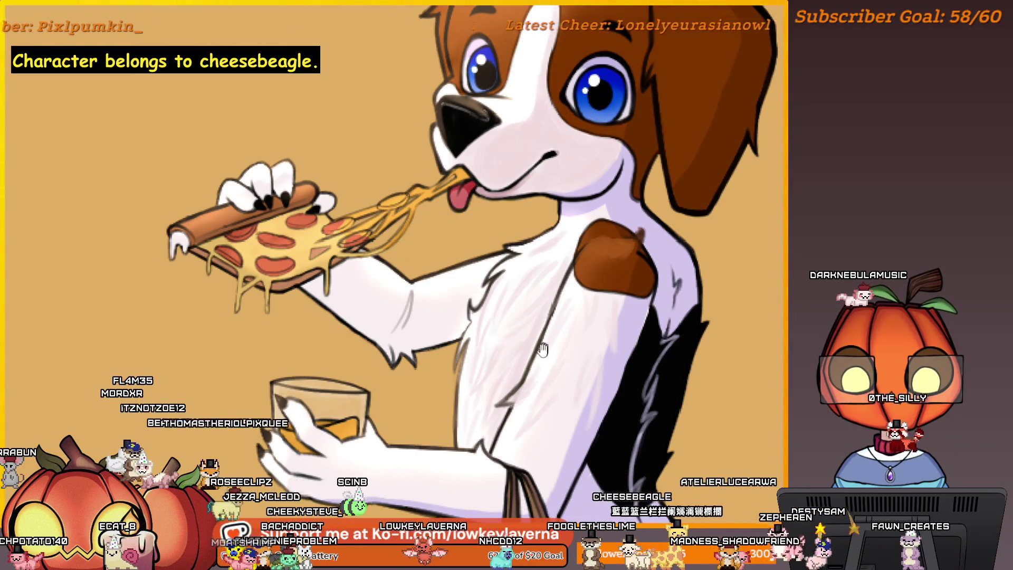
drag(540, 368, 516, 346)
key(alt+f)
key(Escape)
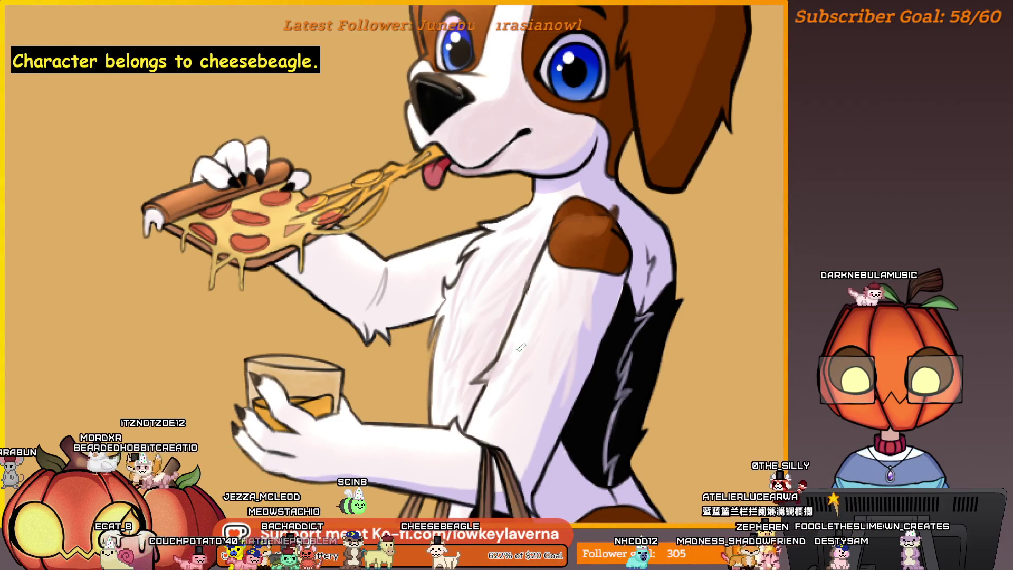
key(alt+f)
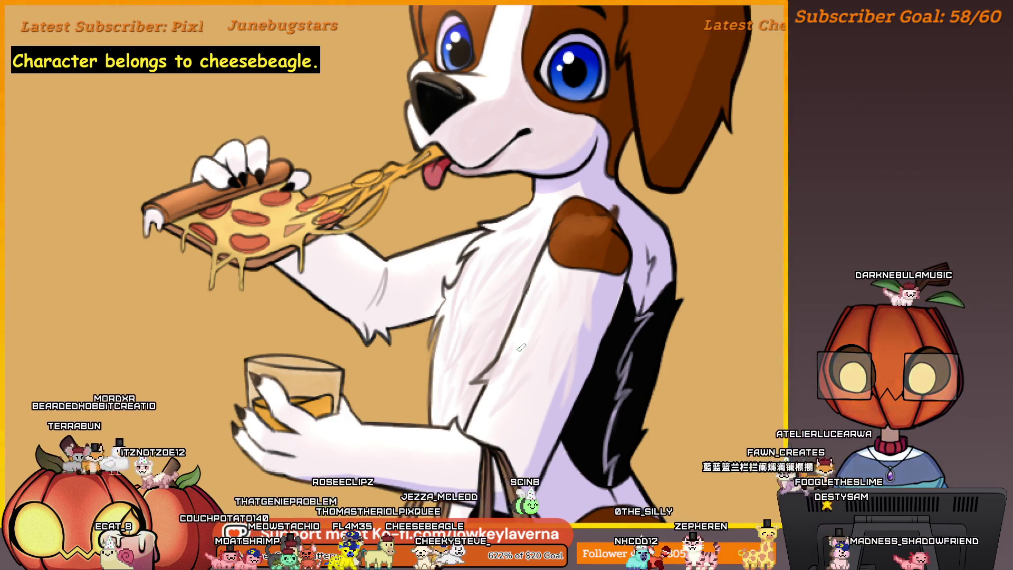
key(ctrl+0)
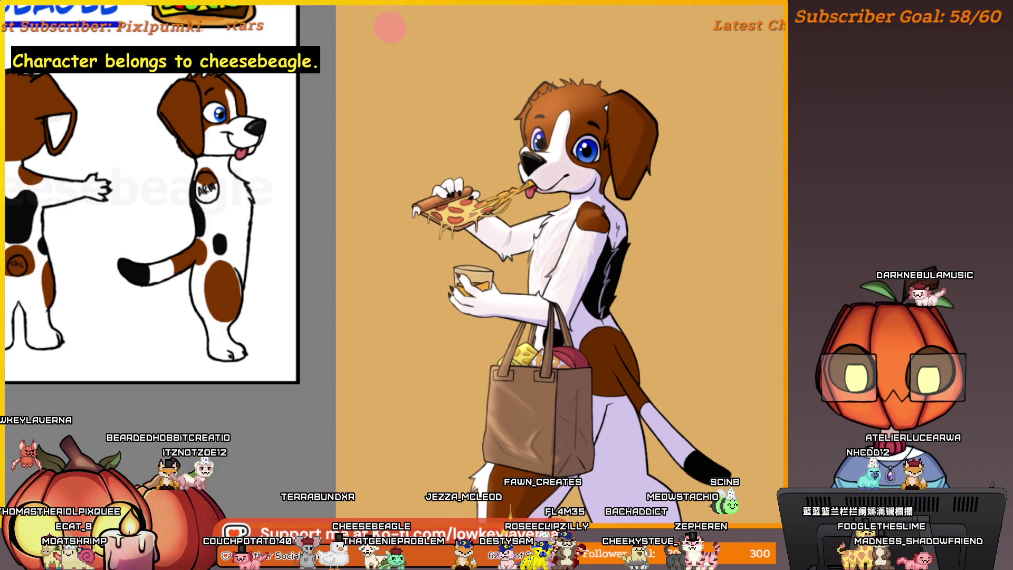
Sample a colour from the beagle's head in the close-up
scroll(547, 298, up, 5)
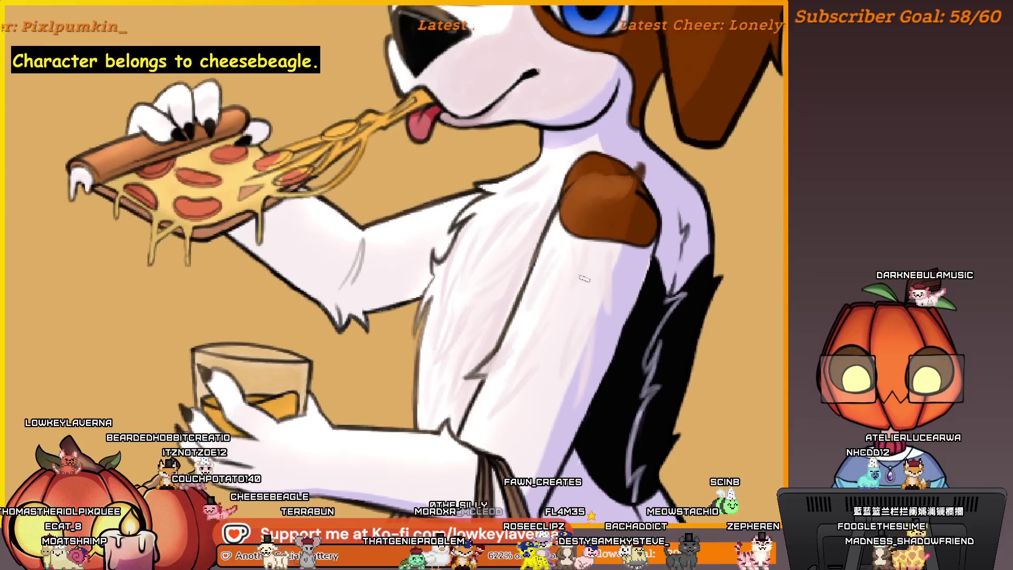
scroll(547, 298, down, 3)
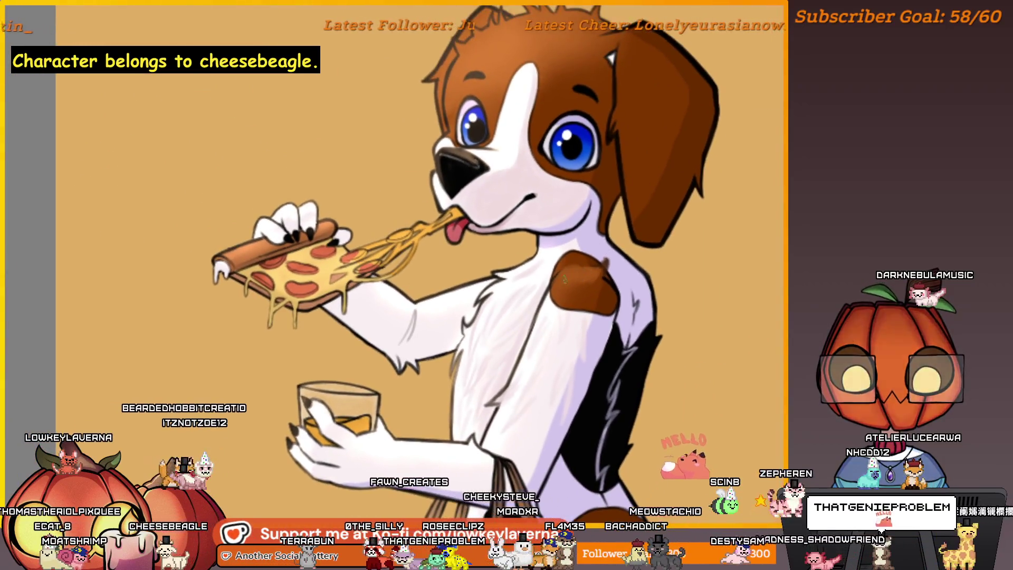
scroll(536, 350, up, 3)
alt+click(555, 163)
Pan around the beagle's face and zoom out to the head and shoulders
scroll(559, 158, up, 2)
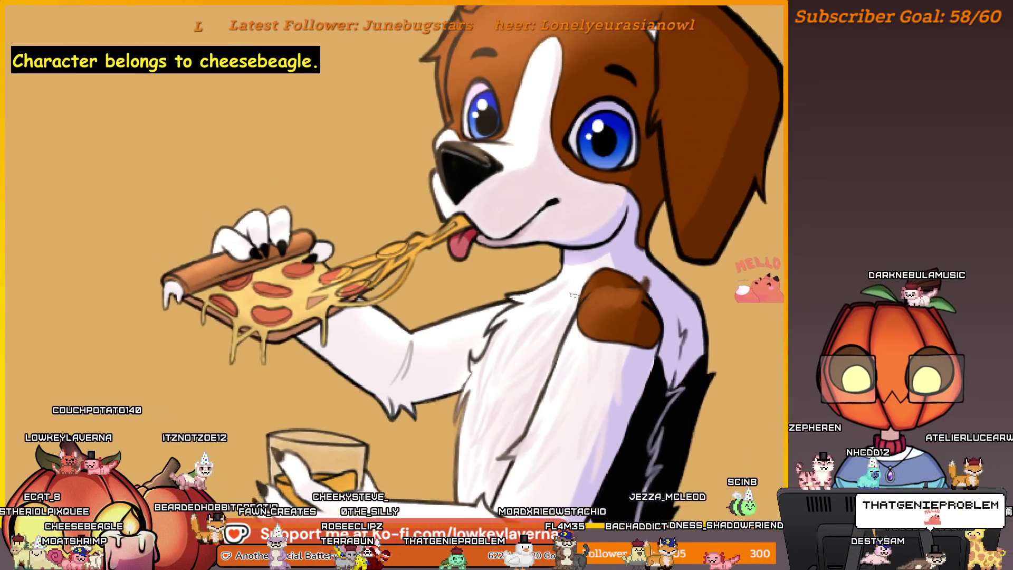
scroll(607, 211, down, 3)
scroll(581, 309, up, 4)
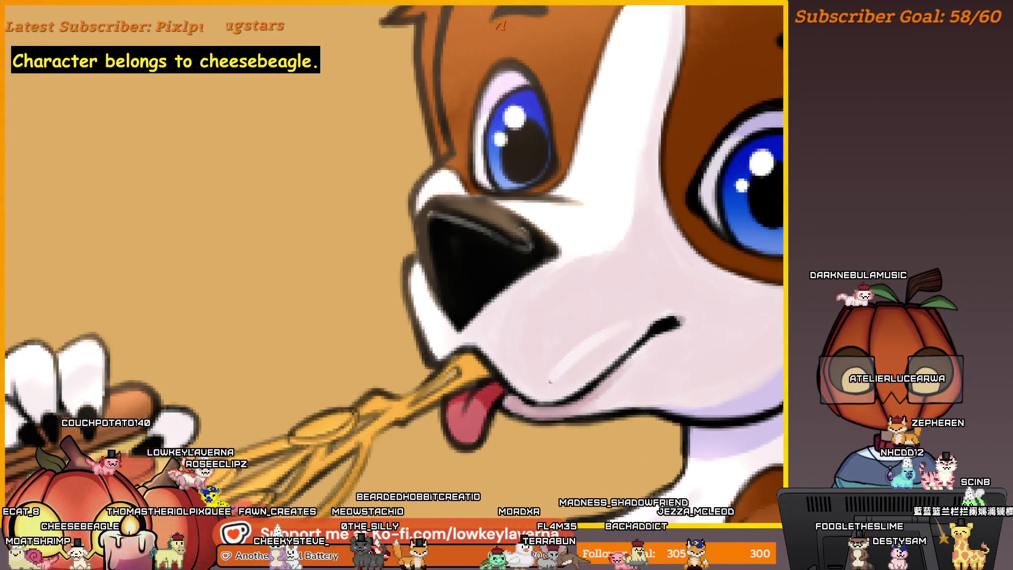
scroll(607, 269, up, 2)
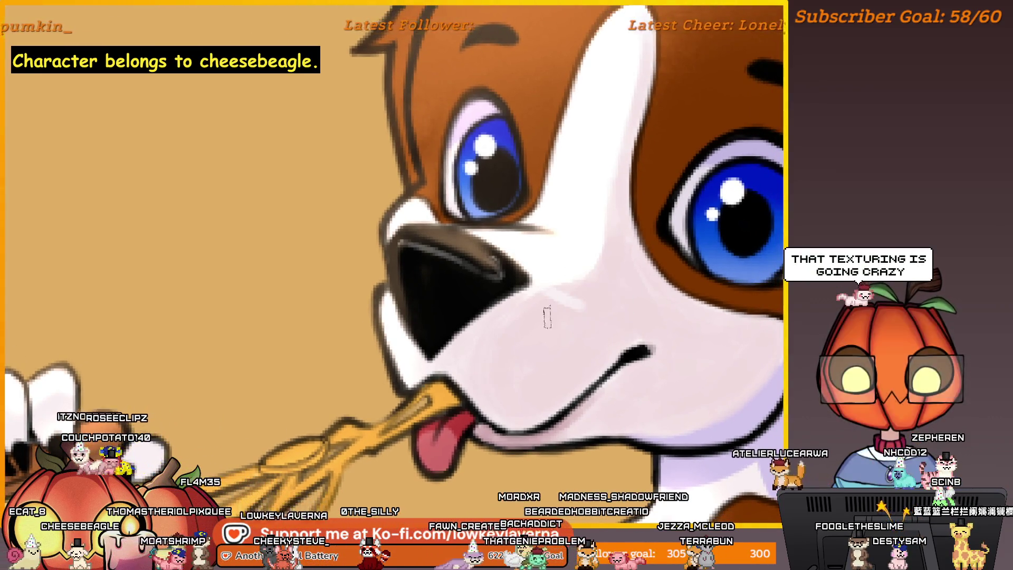
mouse_move(549, 317)
mouse_down()
mouse_move(347, 289)
mouse_move(634, 235)
mouse_up()
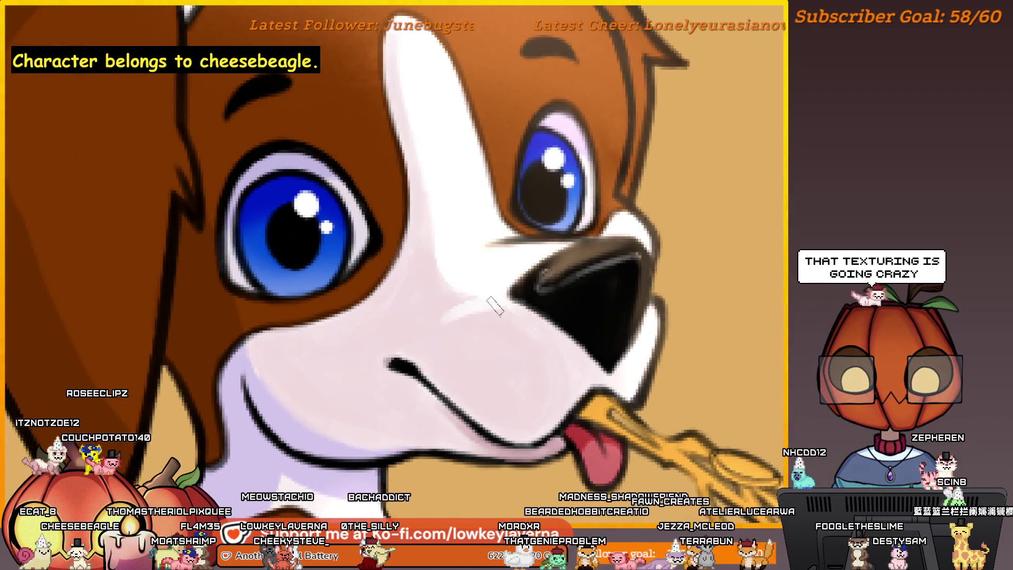
mouse_move(466, 305)
mouse_down()
mouse_move(577, 301)
mouse_move(579, 322)
mouse_move(607, 337)
mouse_up()
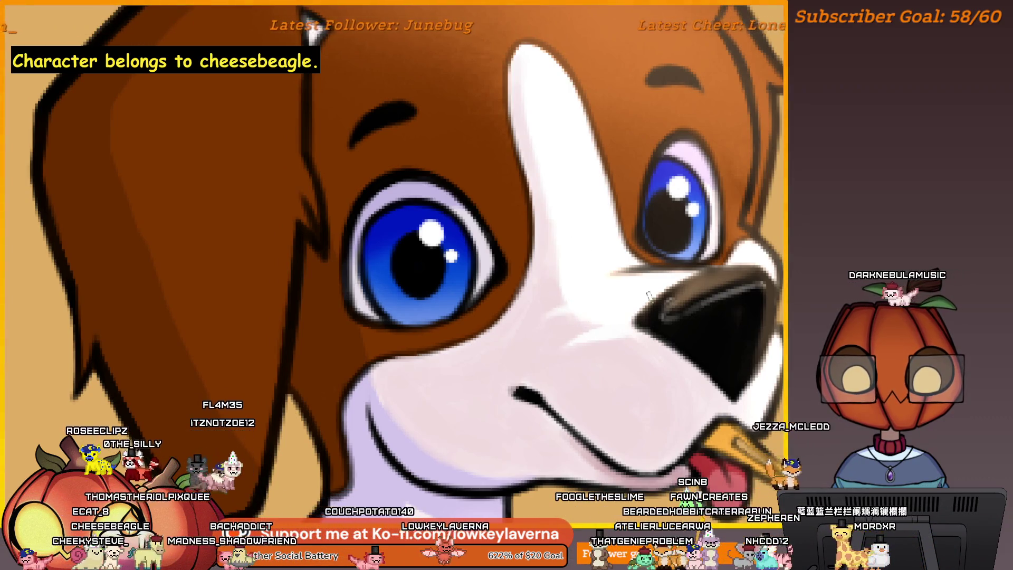
scroll(648, 295, down, 5)
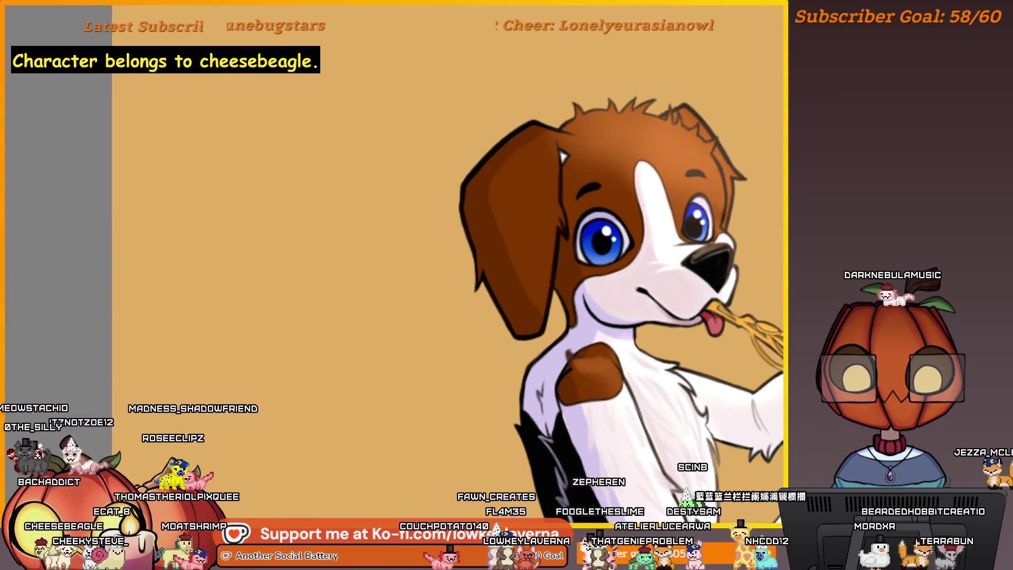
Bring the pizza slice into view and mirror the canvas to check the drawing
drag(629, 319, 612, 326)
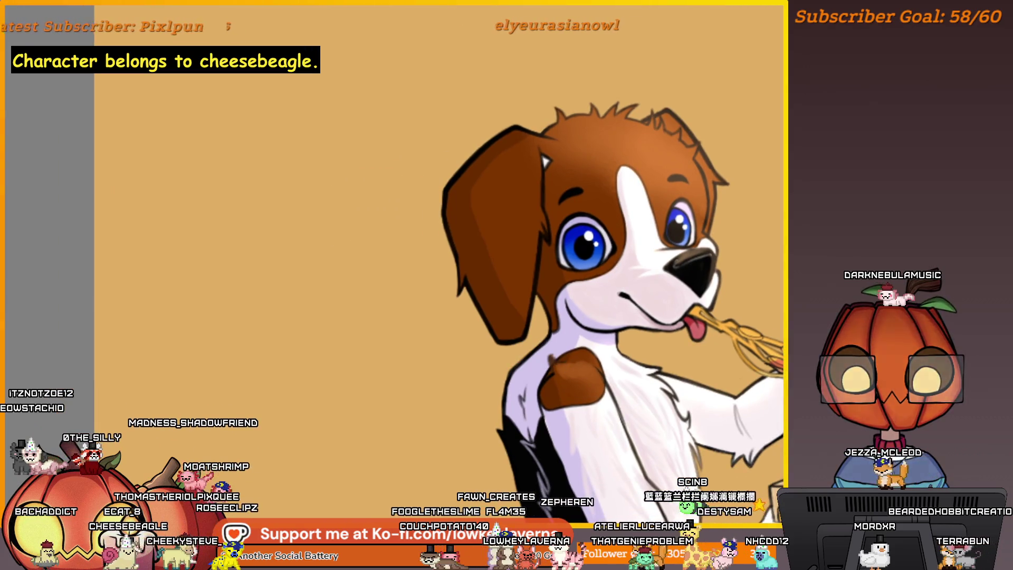
drag(637, 290, 647, 295)
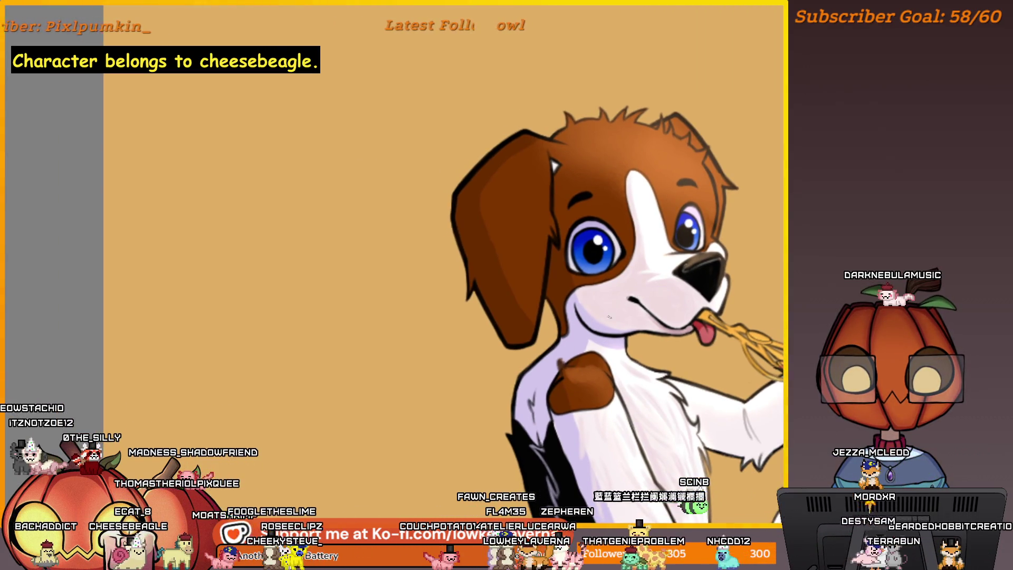
drag(705, 283, 592, 291)
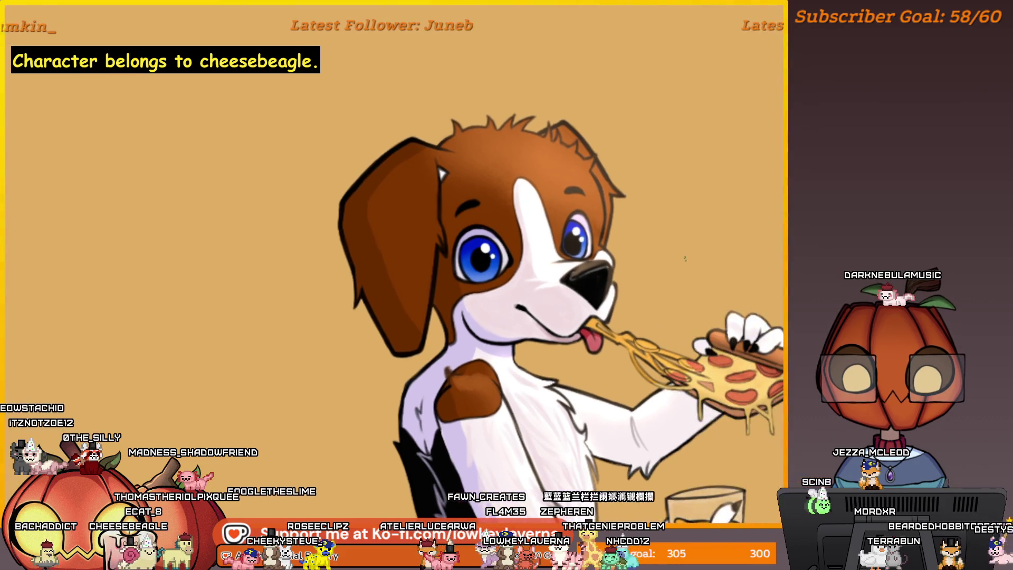
key(m)
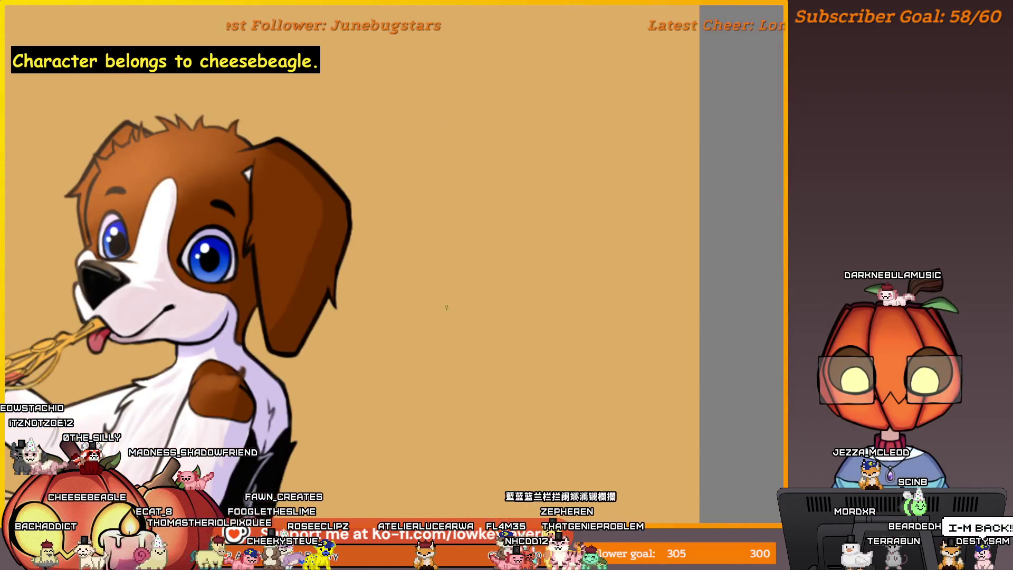
drag(202, 232, 320, 232)
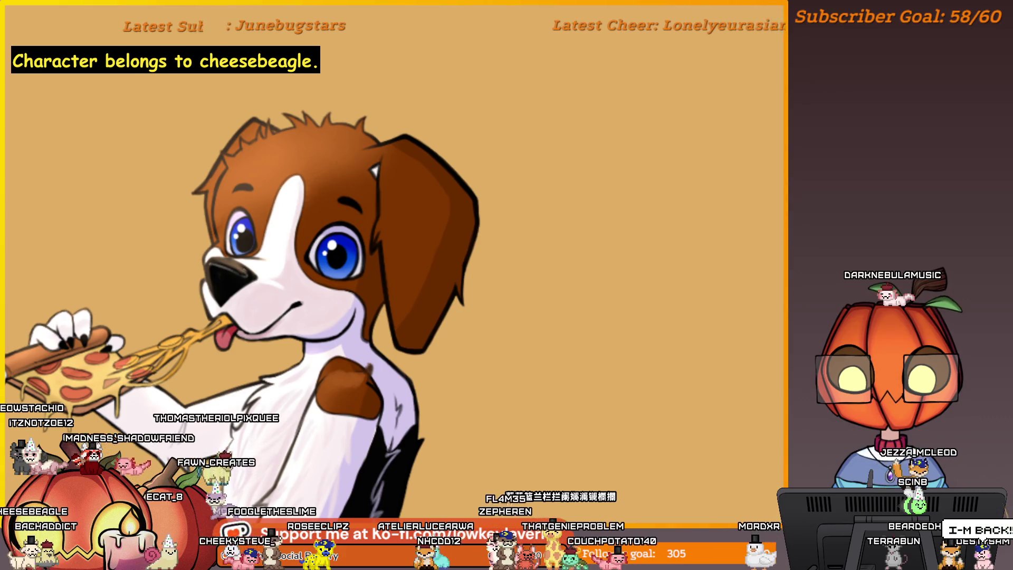
Inspect the dog's face up close, then fit and reposition the whole drawing
scroll(269, 254, up, 4)
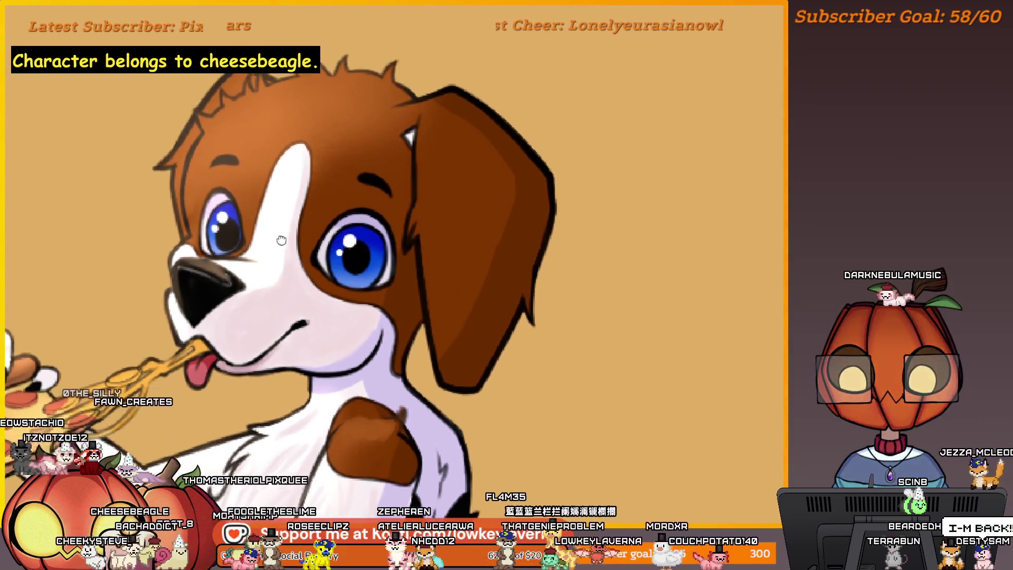
drag(285, 236, 303, 227)
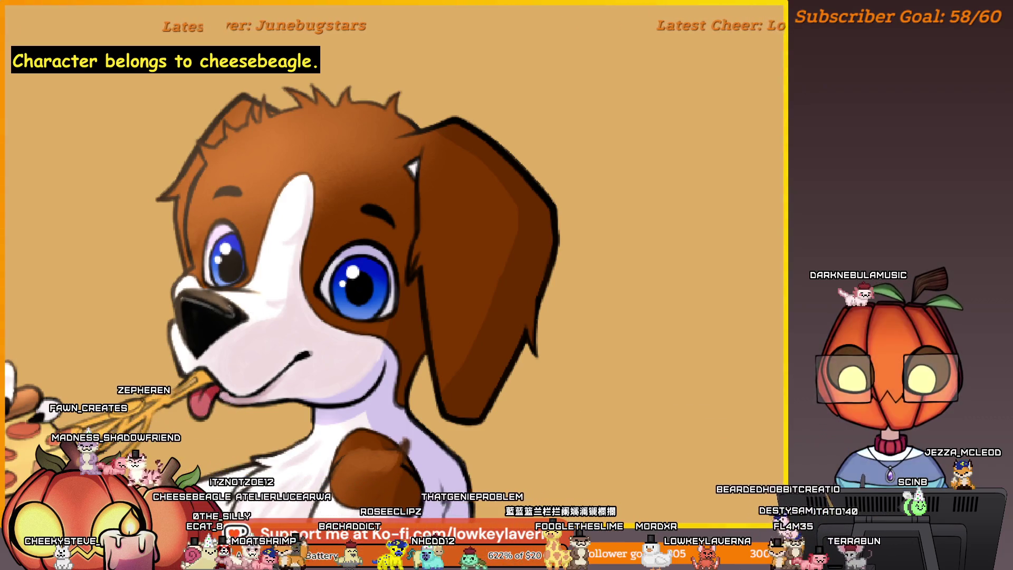
drag(266, 297, 319, 278)
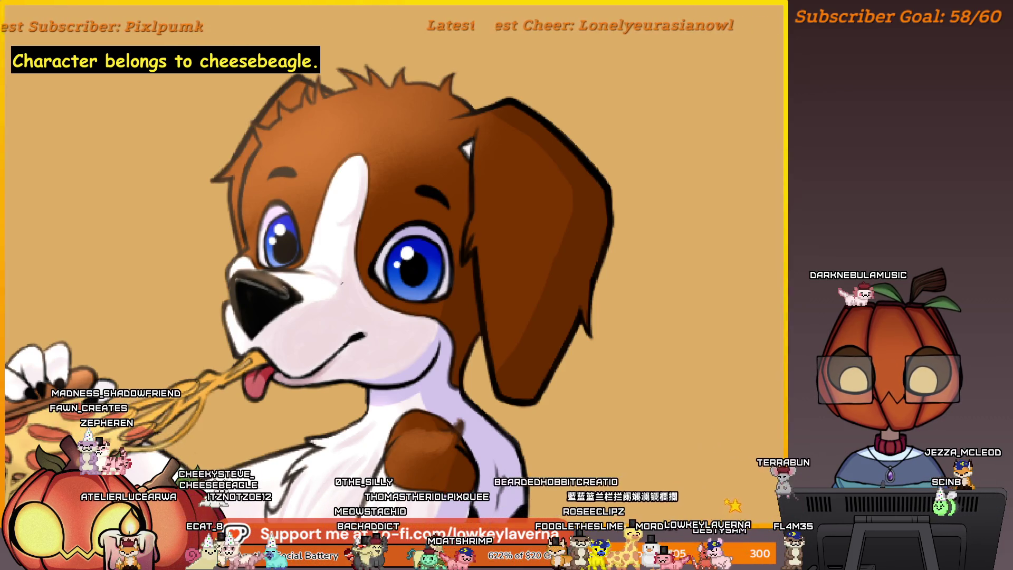
key(ctrl+0)
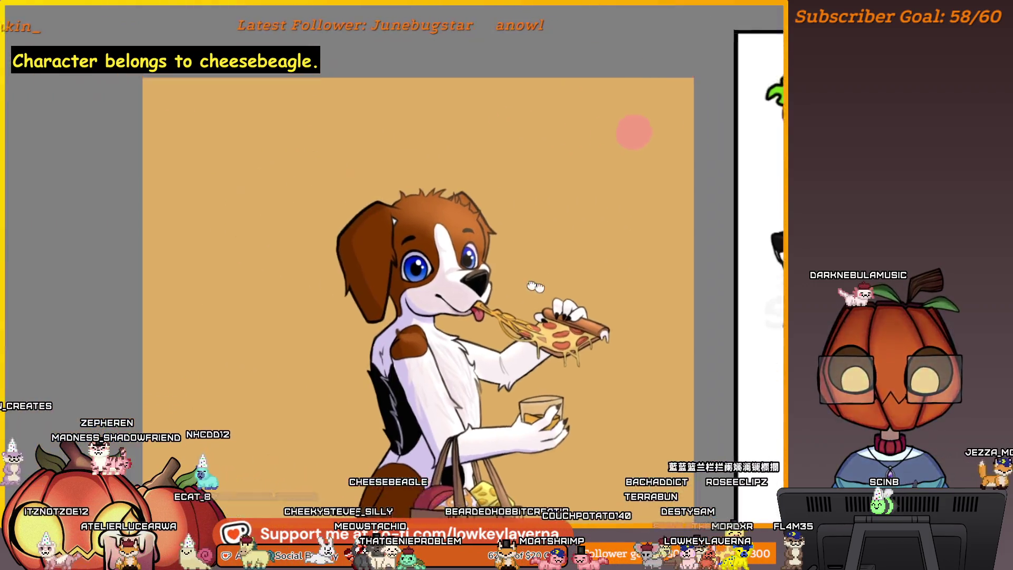
scroll(554, 237, up, 5)
drag(582, 291, 625, 276)
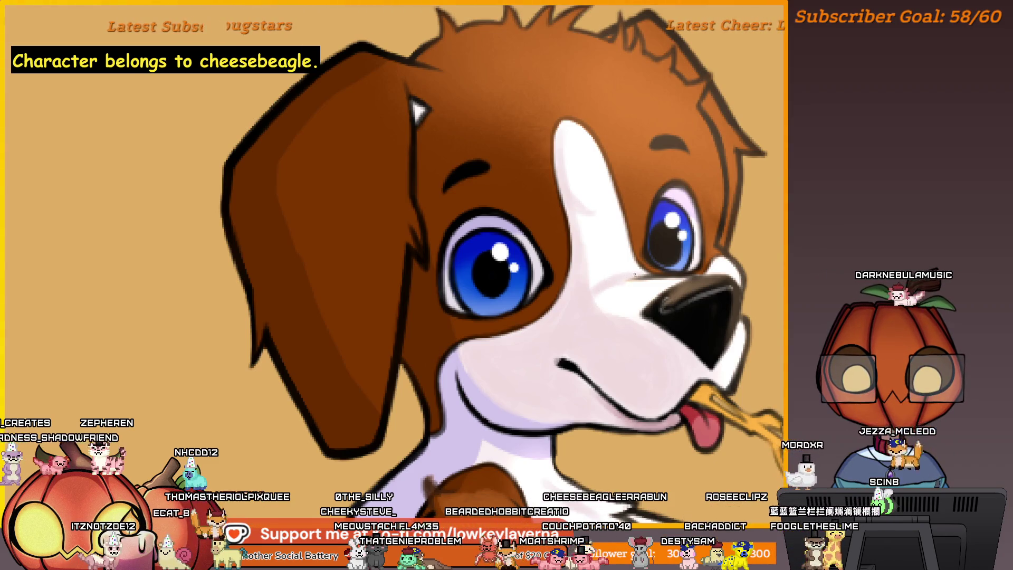
scroll(618, 275, down, 3)
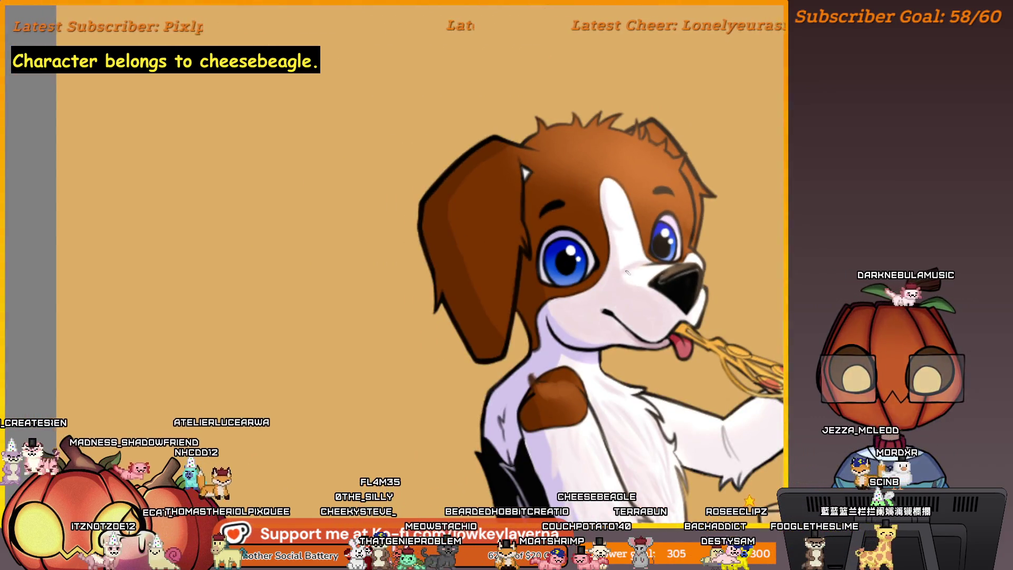
scroll(721, 195, down, 2)
drag(721, 196, 668, 185)
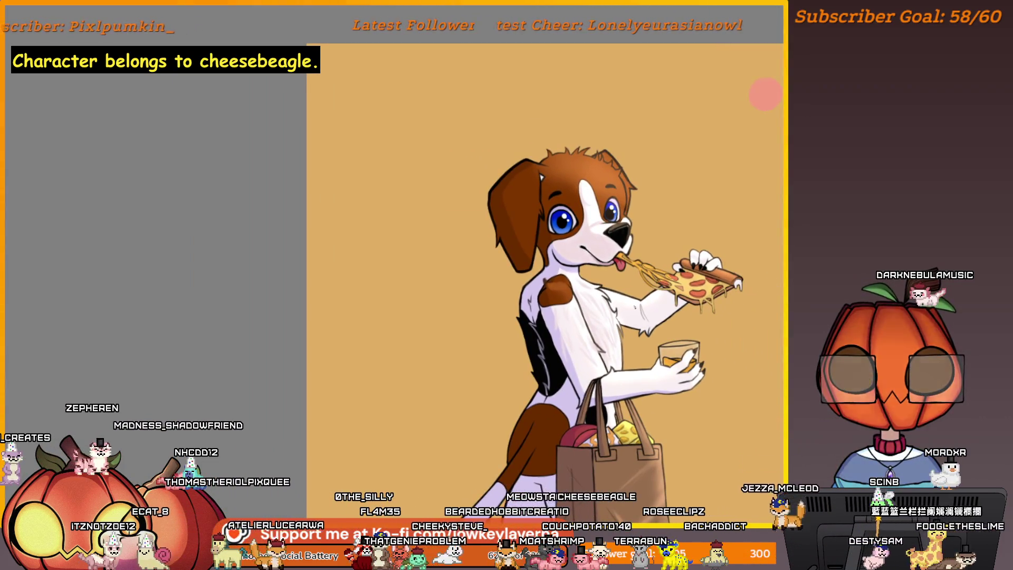
Mirror the canvas so the dog faces left, inspect chest and pizza, then zoom out
scroll(632, 285, up, 3)
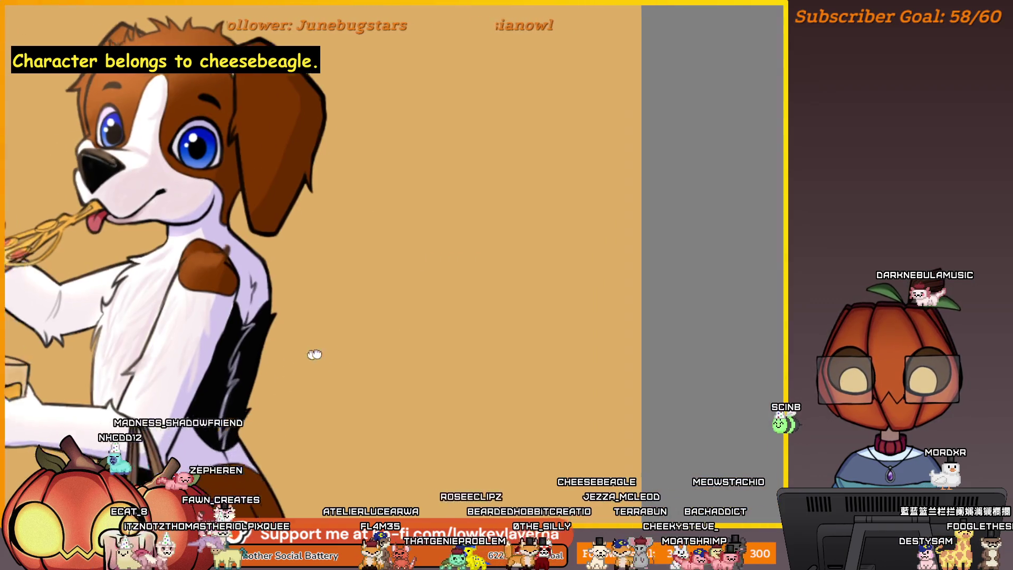
key(m)
drag(543, 282, 516, 306)
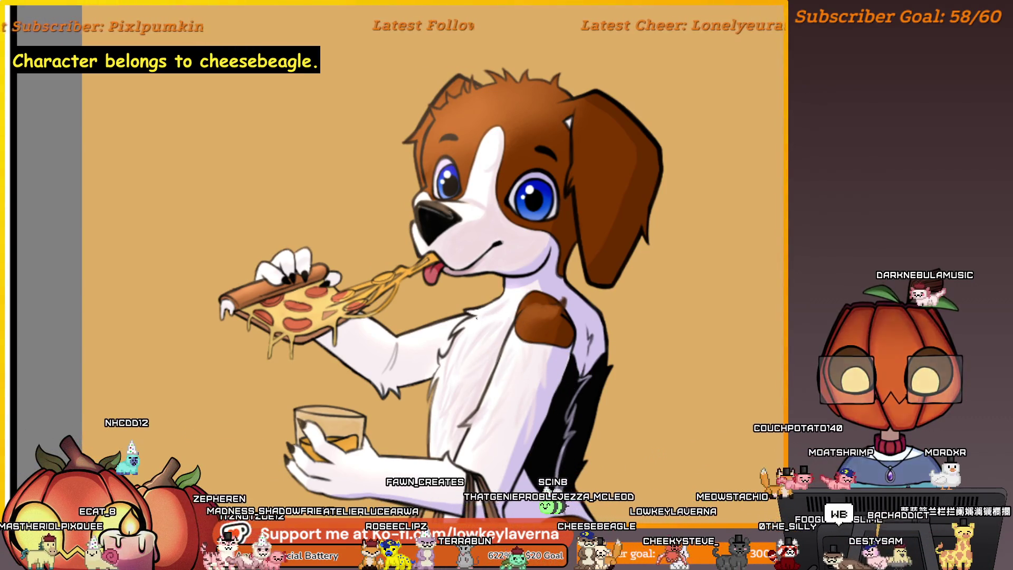
drag(567, 272, 520, 298)
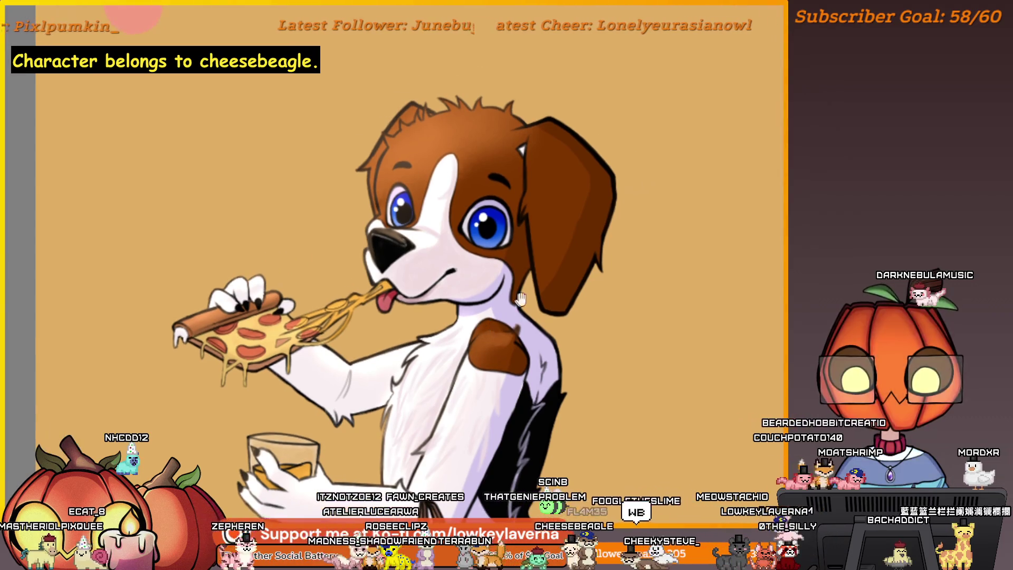
drag(471, 372, 501, 343)
scroll(500, 343, up, 3)
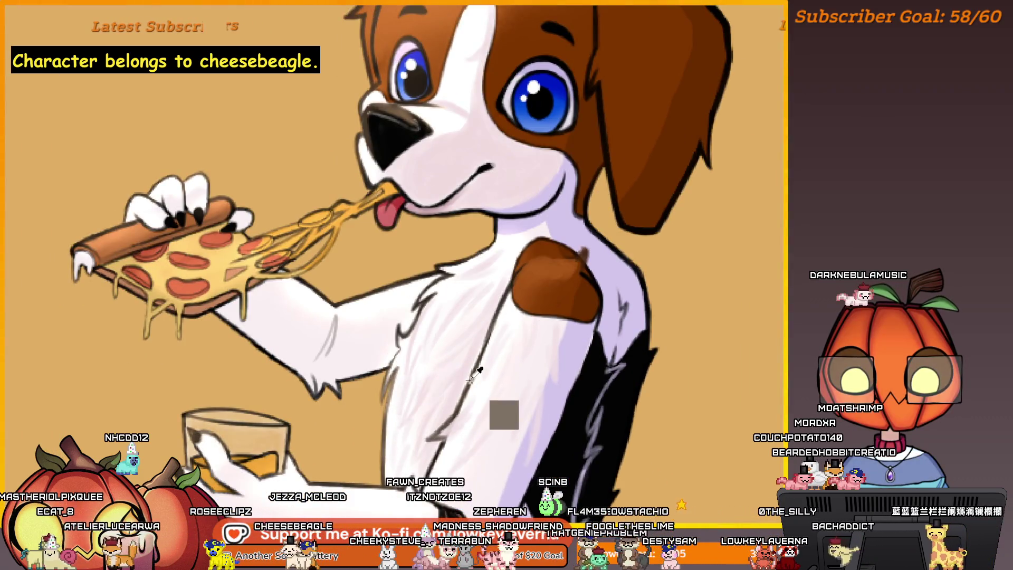
drag(434, 332, 422, 352)
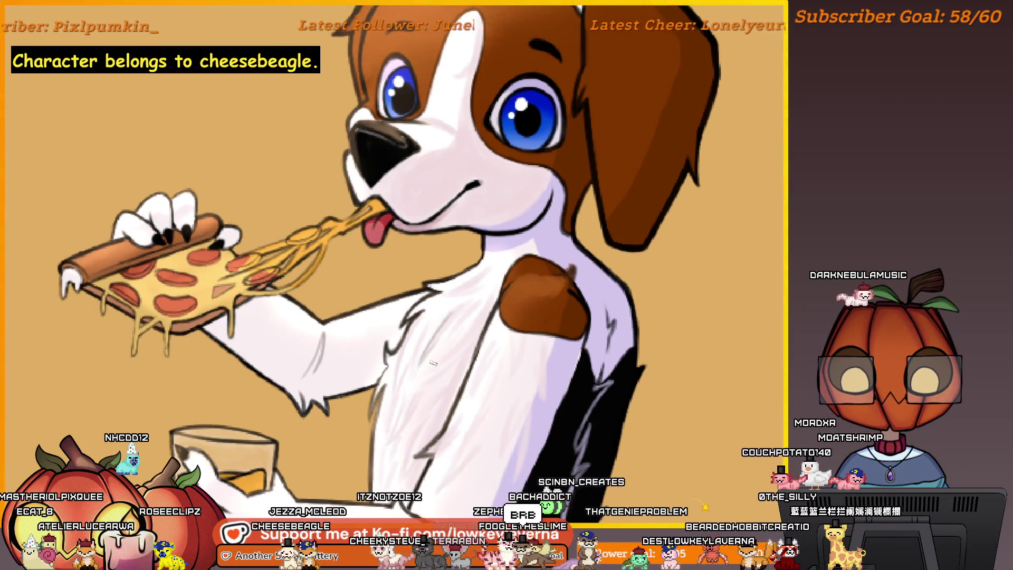
drag(430, 363, 477, 331)
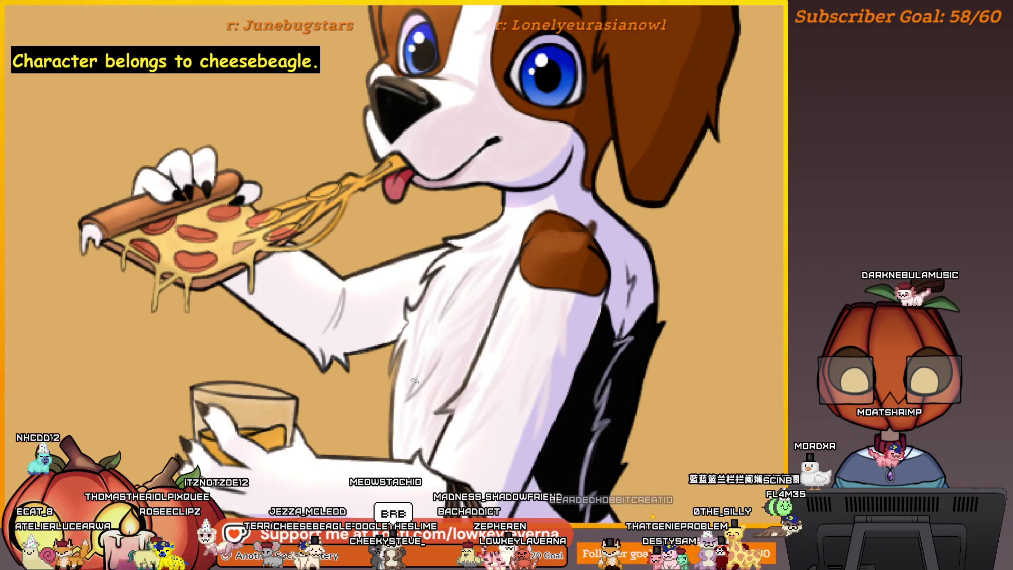
scroll(463, 293, down, 3)
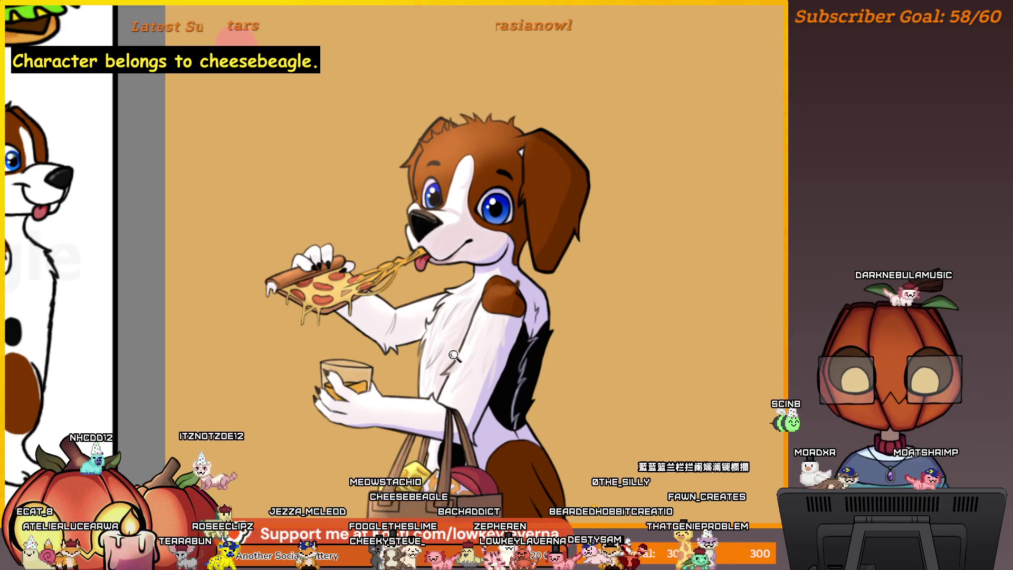
Nudge the view, then fit the whole beagle drawing on screen
scroll(451, 340, up, 3)
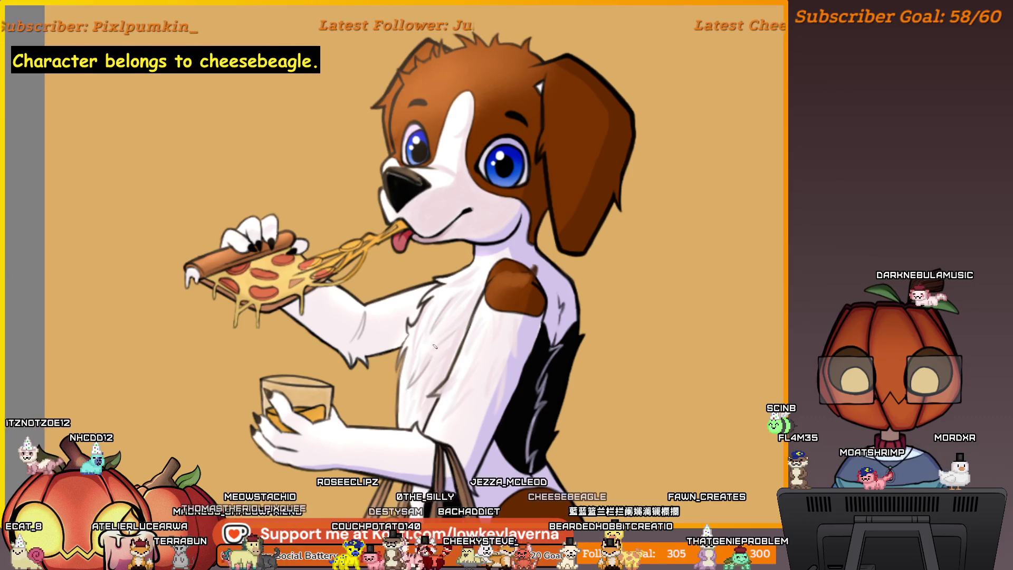
drag(460, 308, 464, 320)
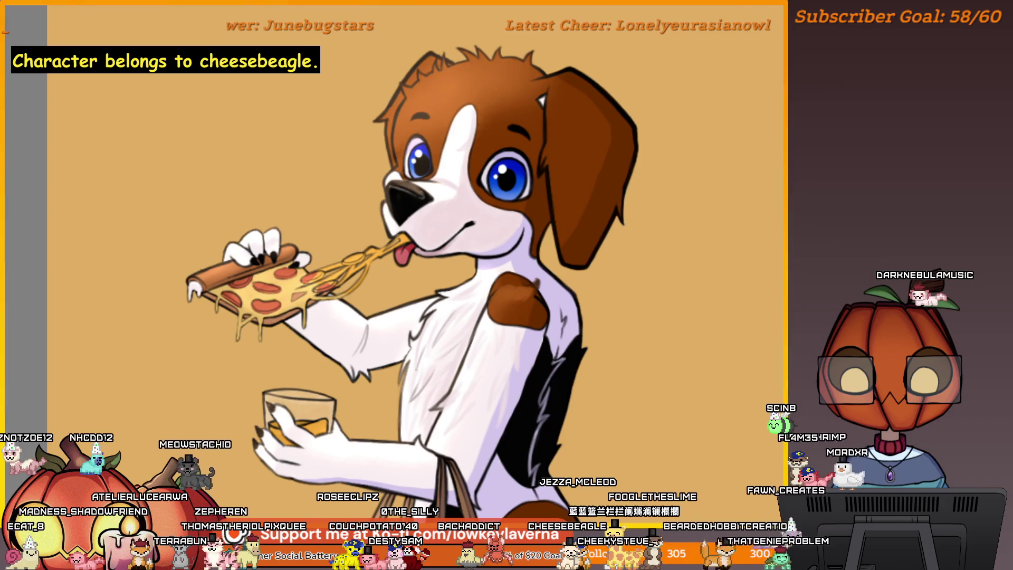
drag(474, 306, 471, 314)
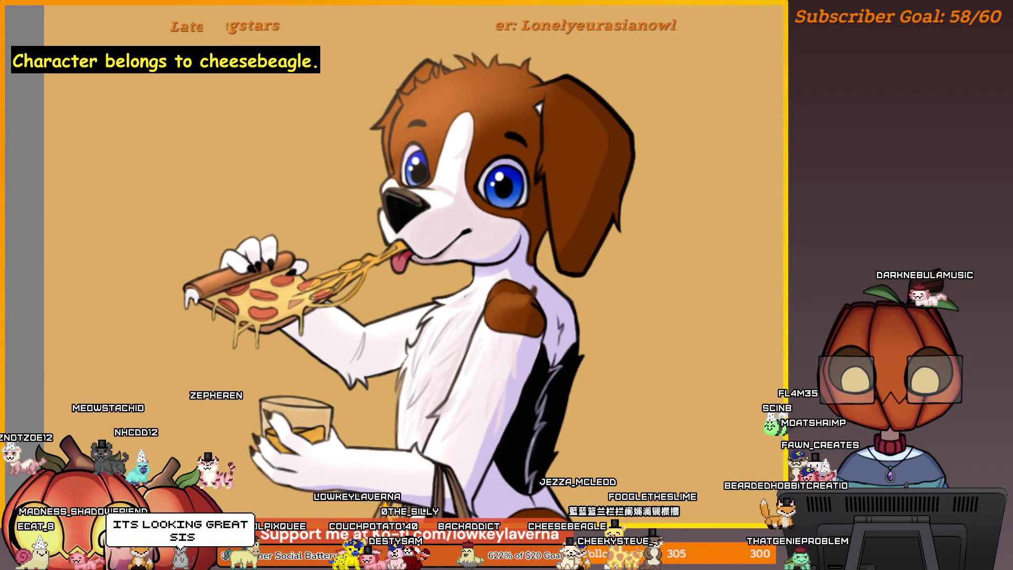
key(ctrl+0)
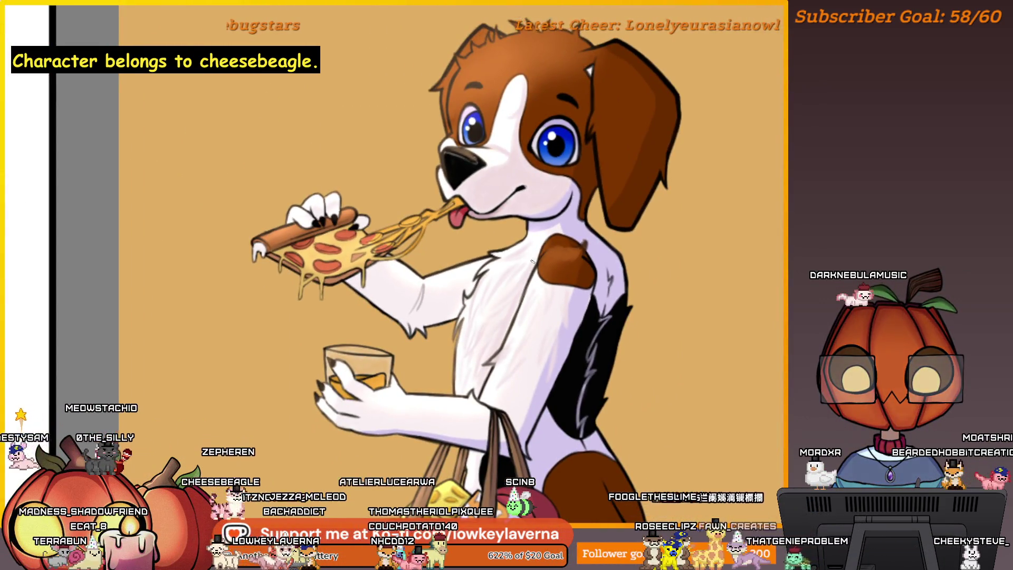
Zoom into the beagle's chest and move the view up to its head
drag(571, 302, 580, 309)
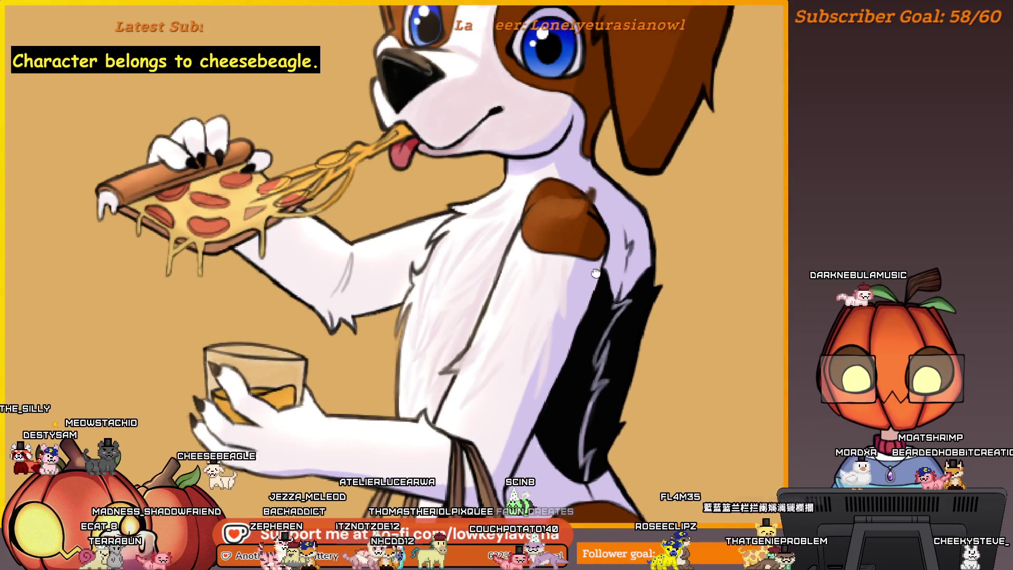
drag(595, 273, 578, 342)
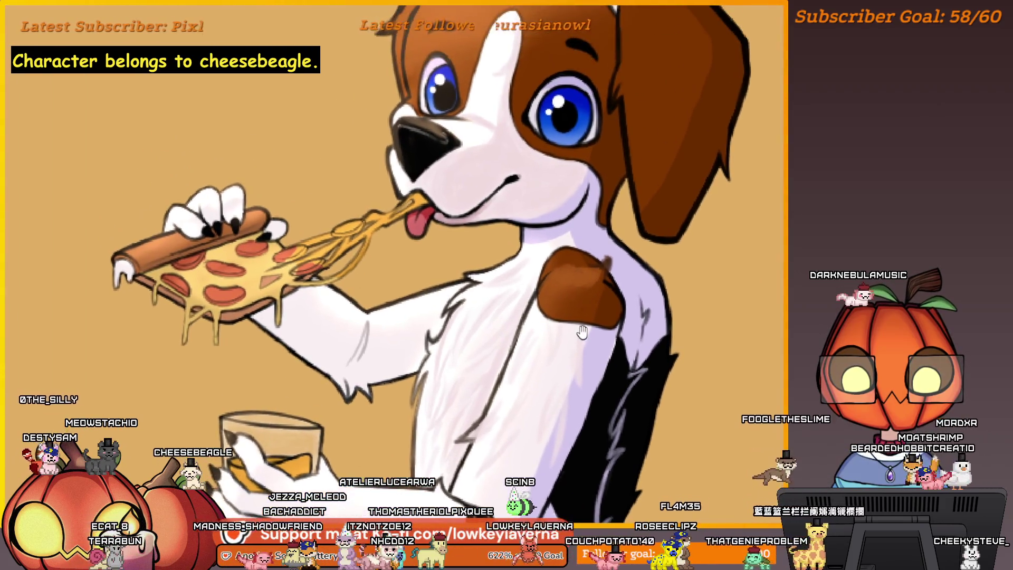
drag(580, 296, 596, 317)
drag(596, 248, 603, 280)
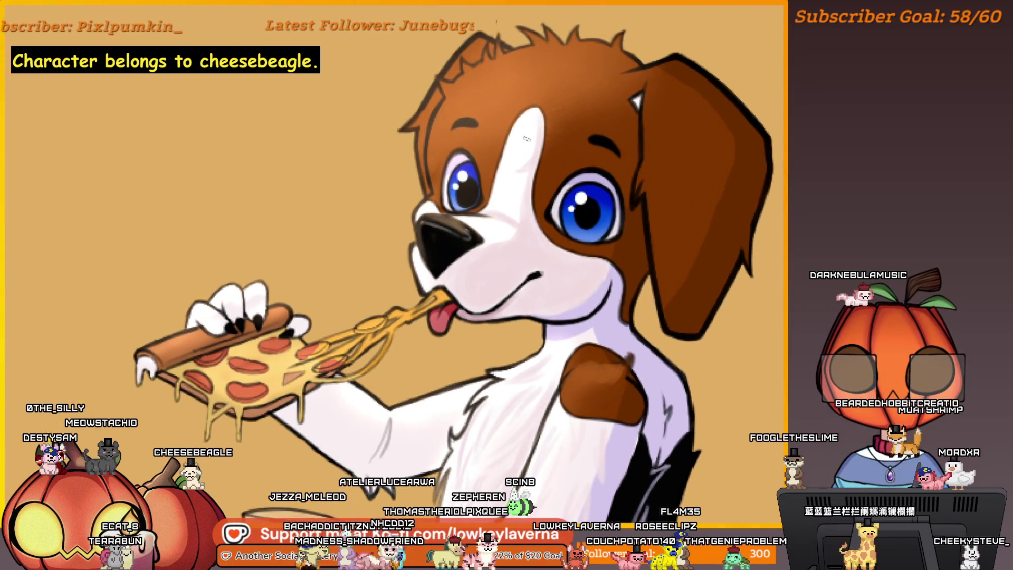
Mirror the canvas horizontally so the beagle faces left, then zoom in on the pizza
scroll(526, 138, up, 3)
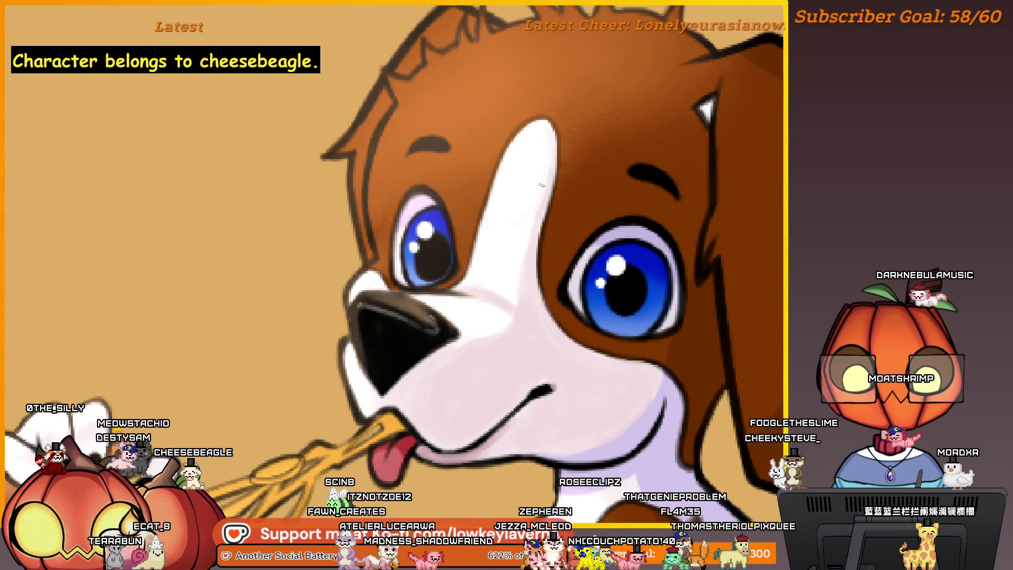
scroll(564, 186, down, 3)
scroll(571, 286, up, 3)
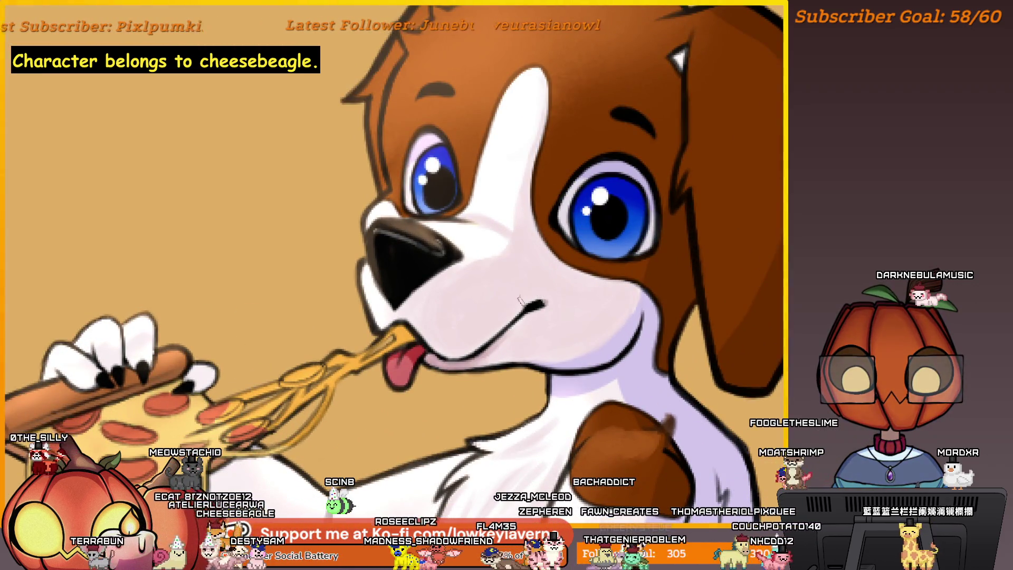
key(m)
scroll(610, 321, down, 3)
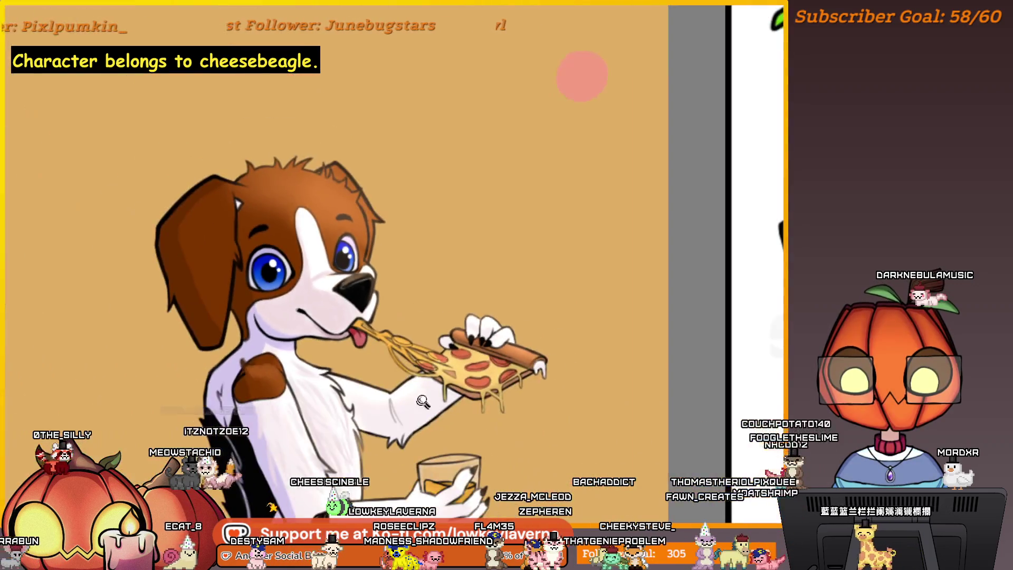
scroll(610, 320, up, 2)
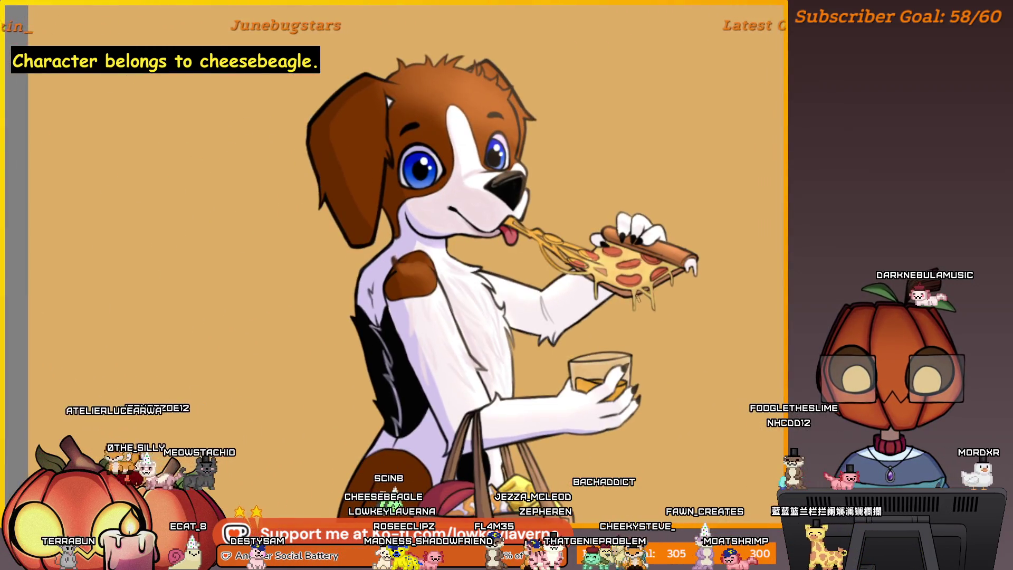
scroll(571, 283, up, 3)
scroll(392, 322, up, 1)
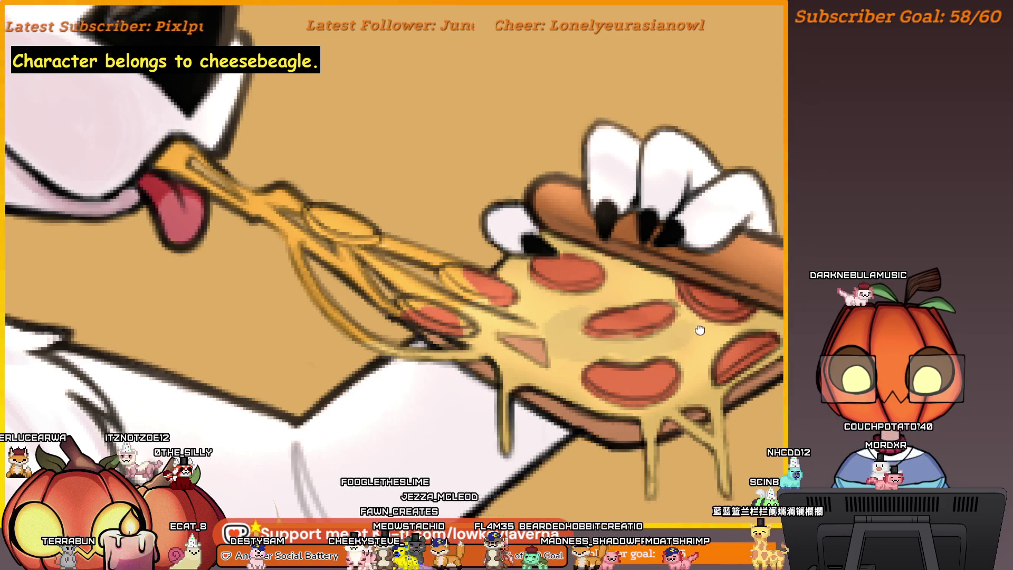
drag(700, 330, 674, 340)
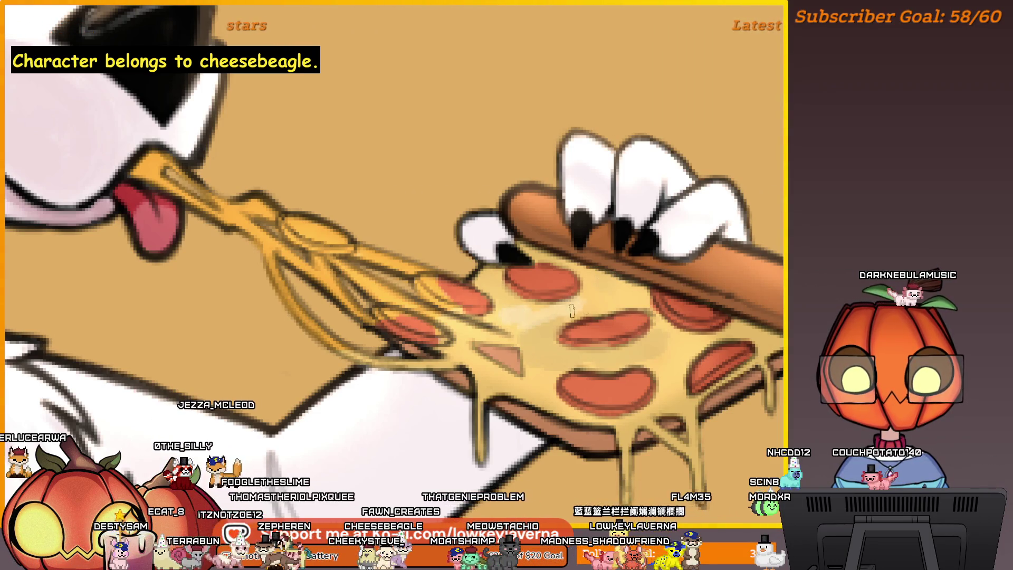
drag(616, 304, 661, 287)
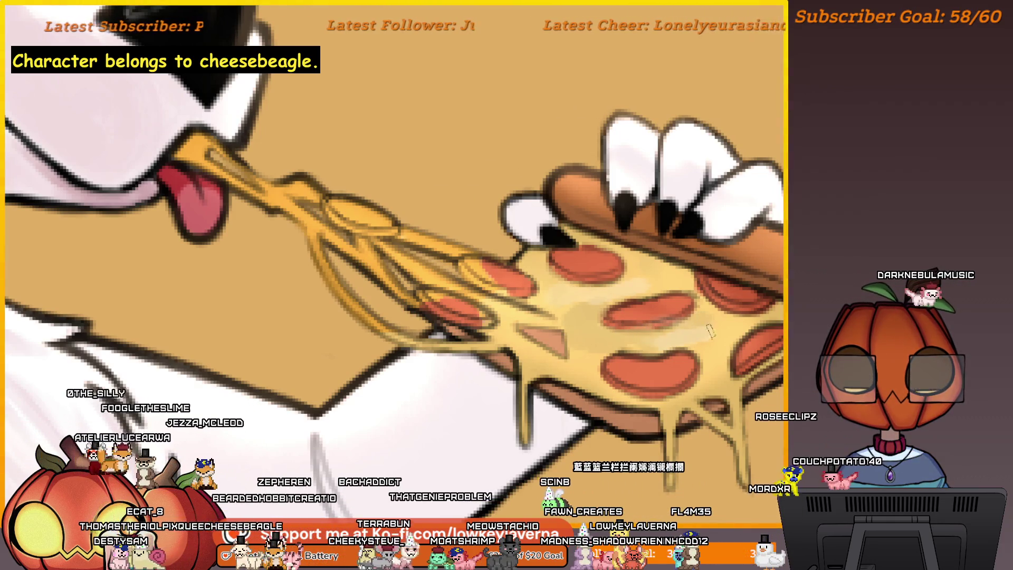
drag(577, 361, 541, 386)
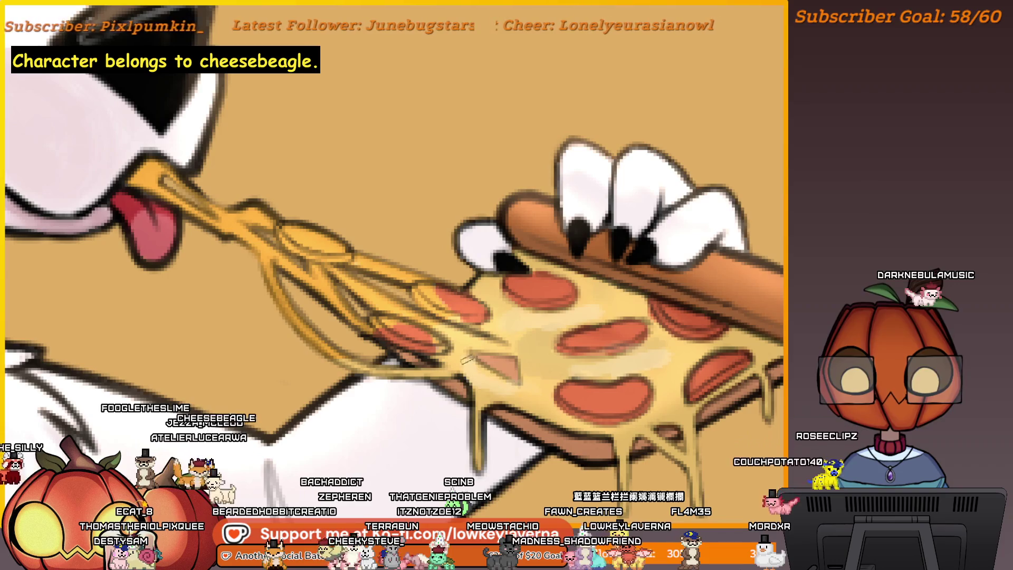
drag(625, 313, 655, 323)
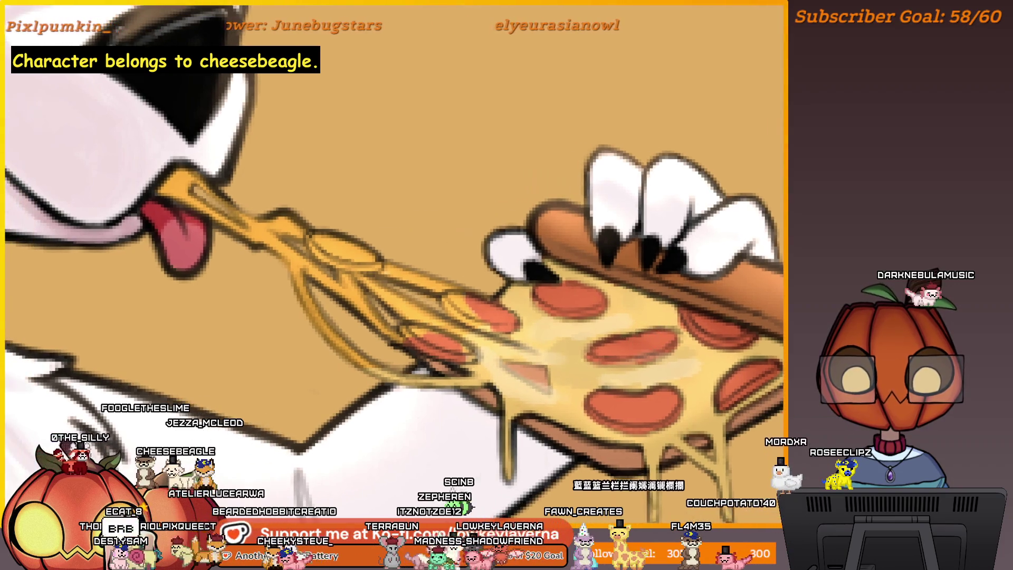
scroll(494, 356, down, 3)
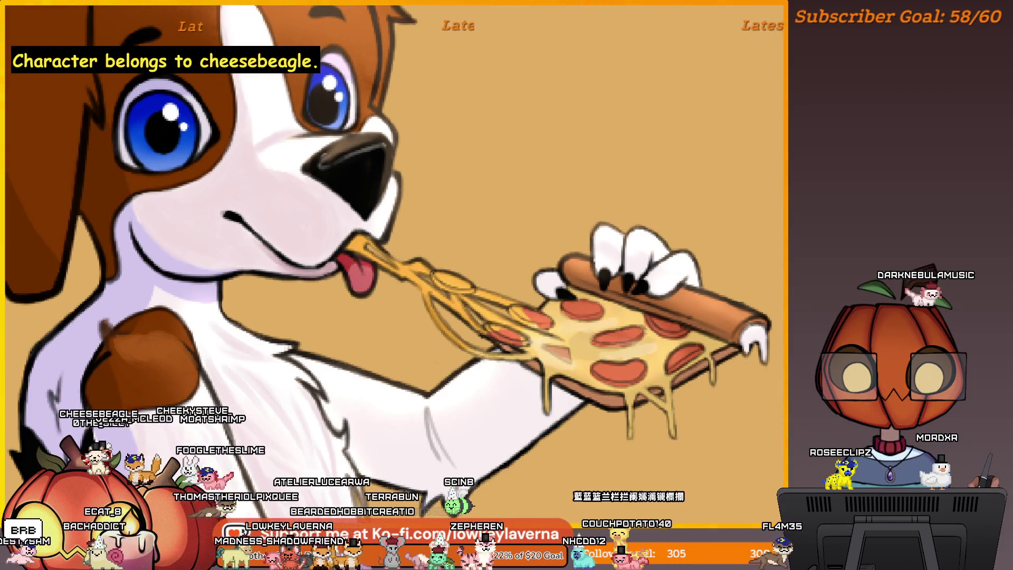
drag(637, 290, 684, 275)
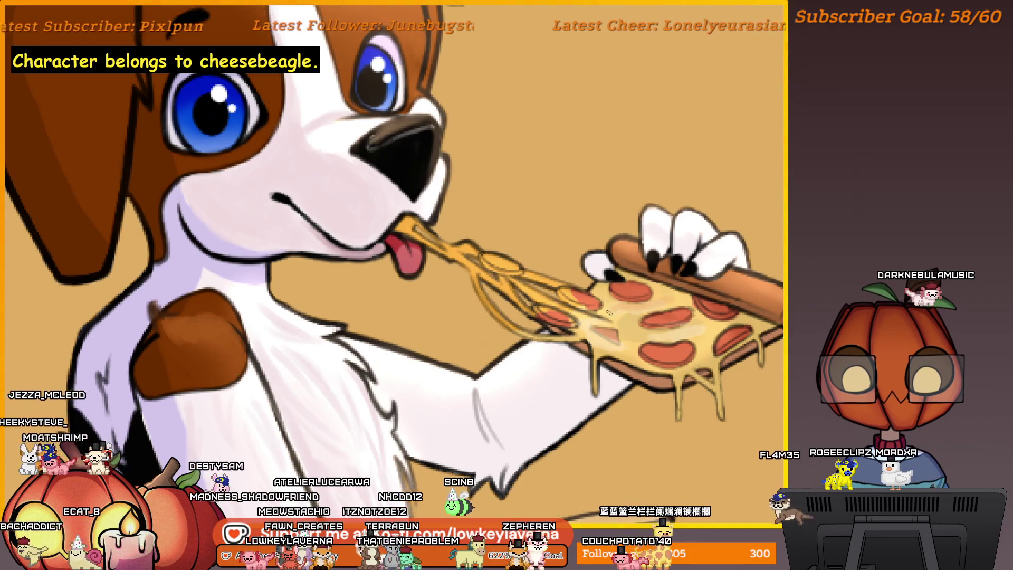
drag(609, 312, 570, 312)
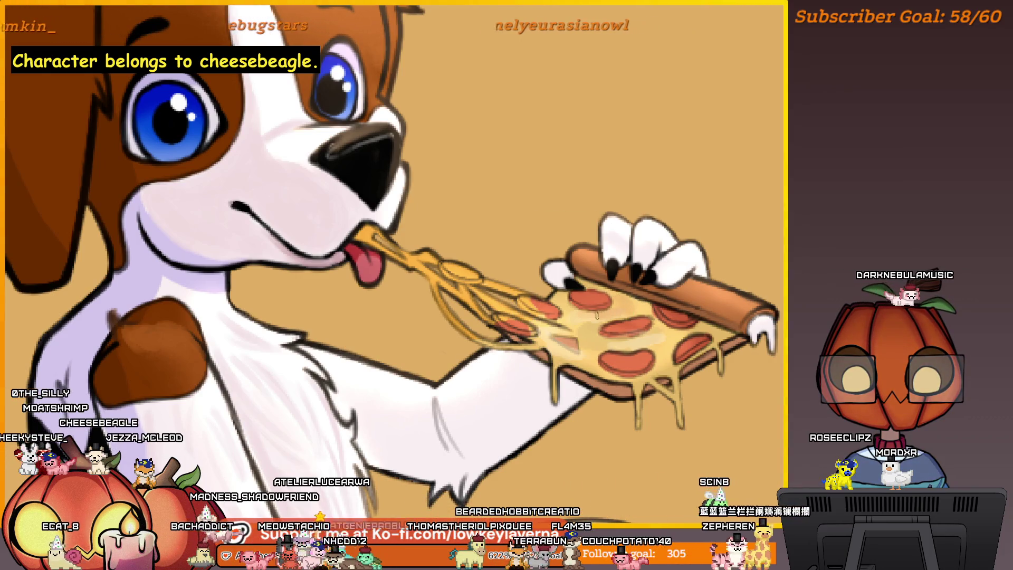
drag(645, 338, 610, 342)
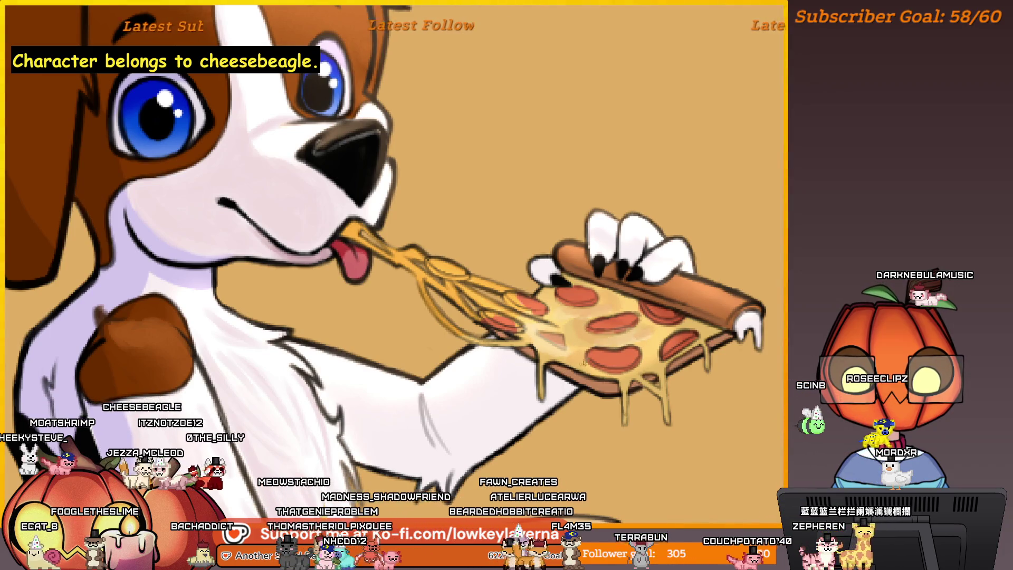
drag(567, 351, 551, 354)
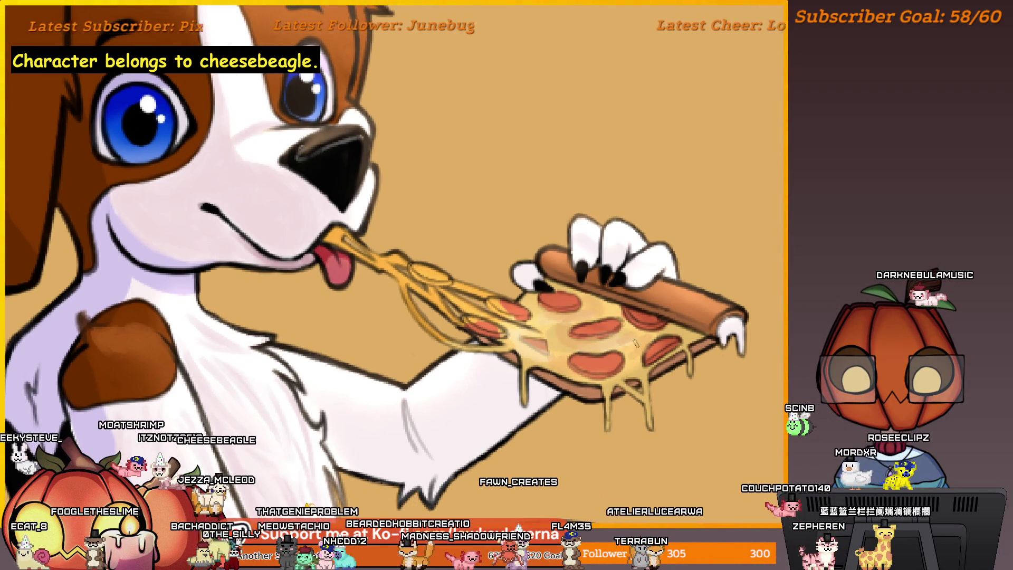
drag(539, 318, 549, 330)
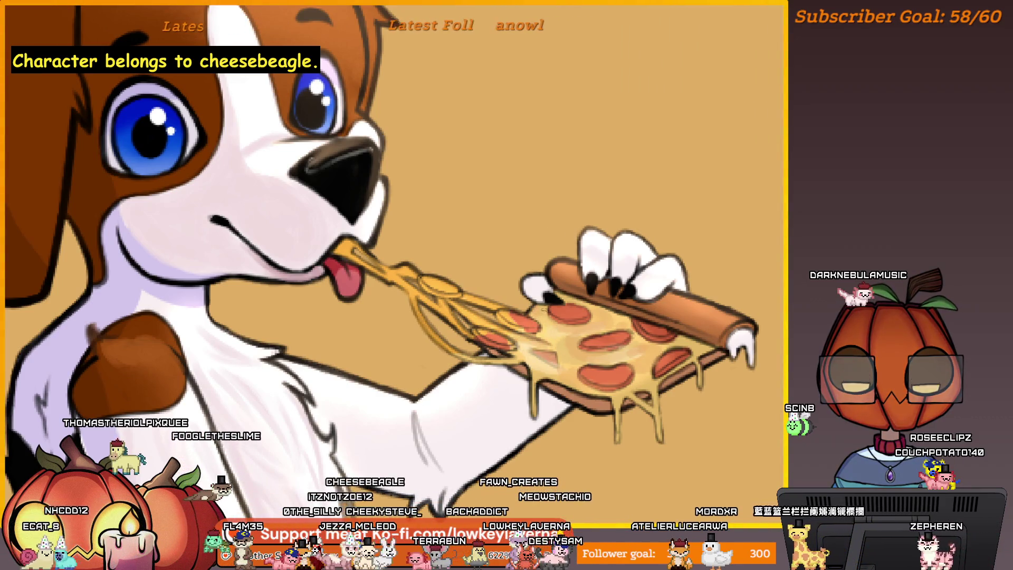
scroll(625, 350, right, 1)
drag(641, 375, 637, 345)
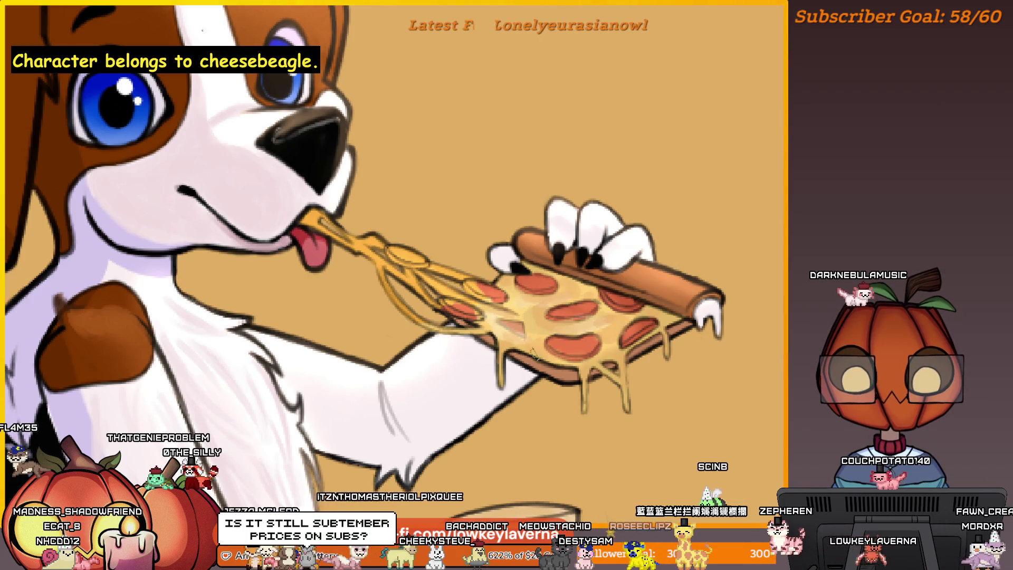
drag(517, 298, 506, 317)
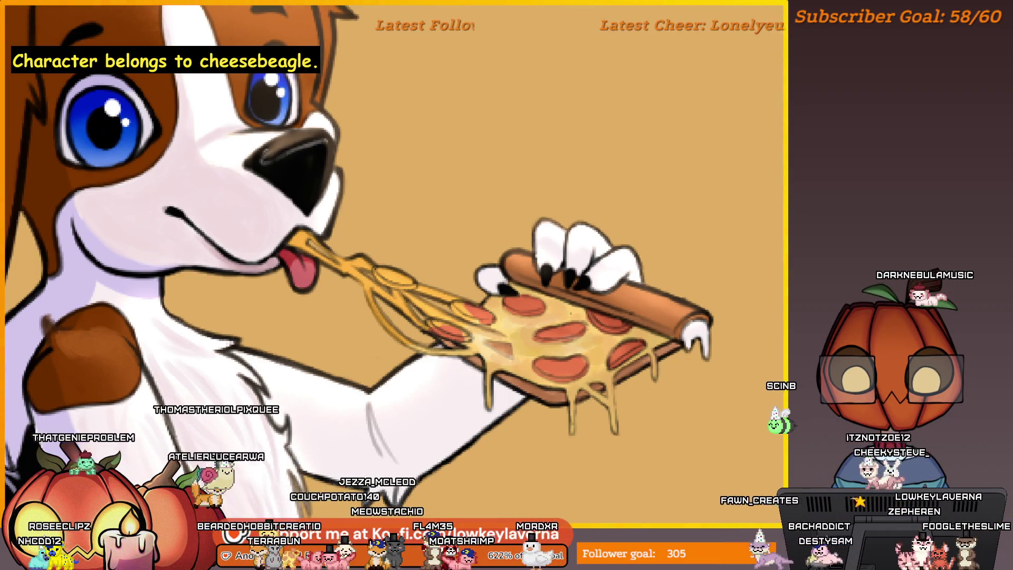
scroll(660, 323, down, 3)
scroll(659, 323, up, 3)
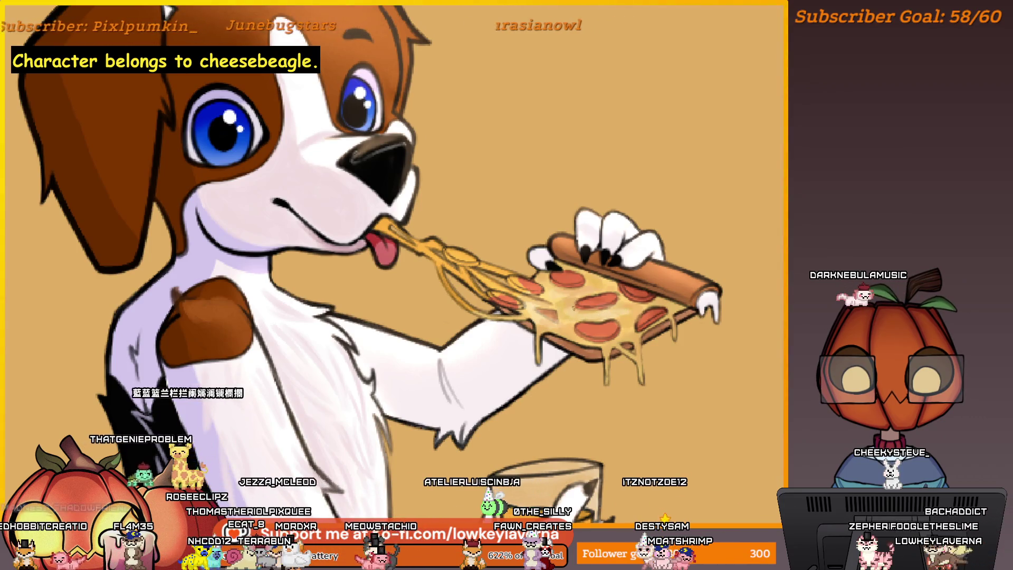
scroll(573, 308, up, 1)
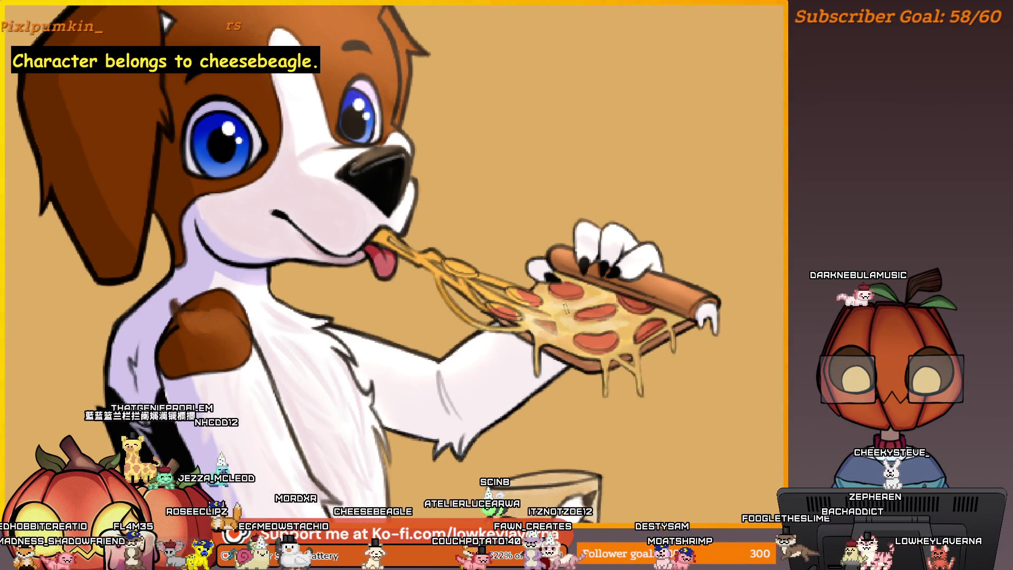
scroll(385, 264, down, 1)
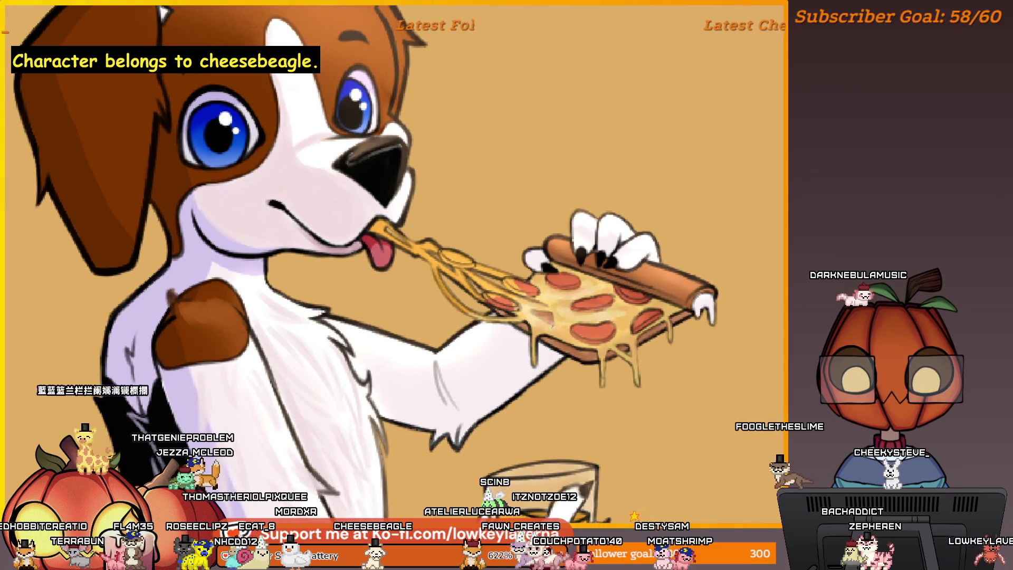
scroll(362, 269, up, 2)
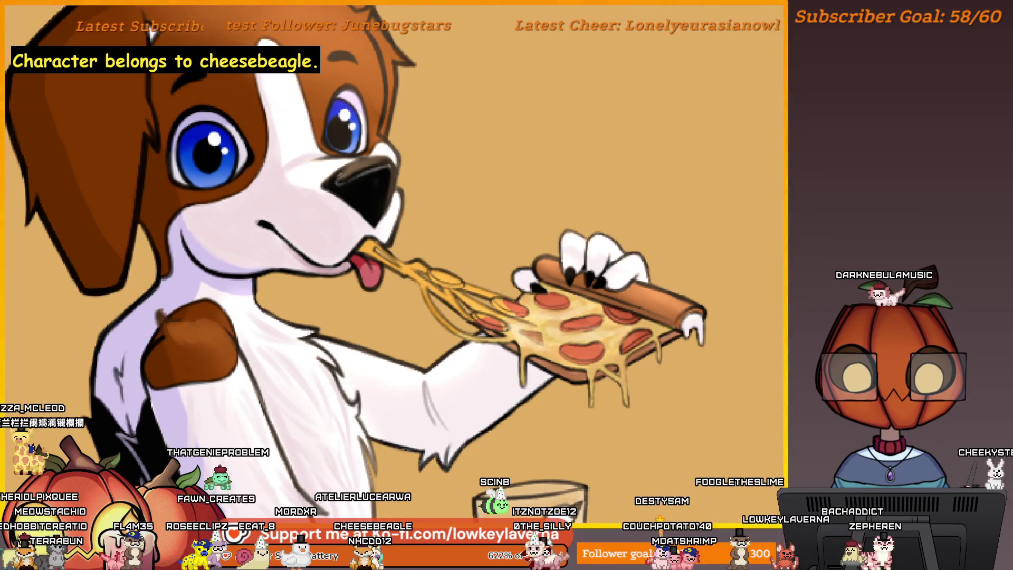
drag(574, 320, 594, 317)
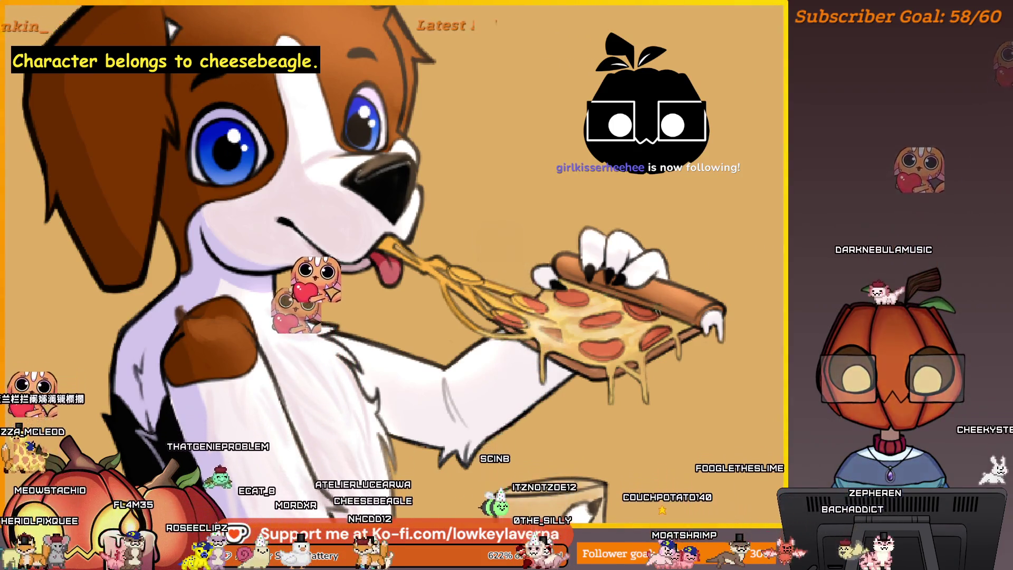
click(626, 312)
click(626, 313)
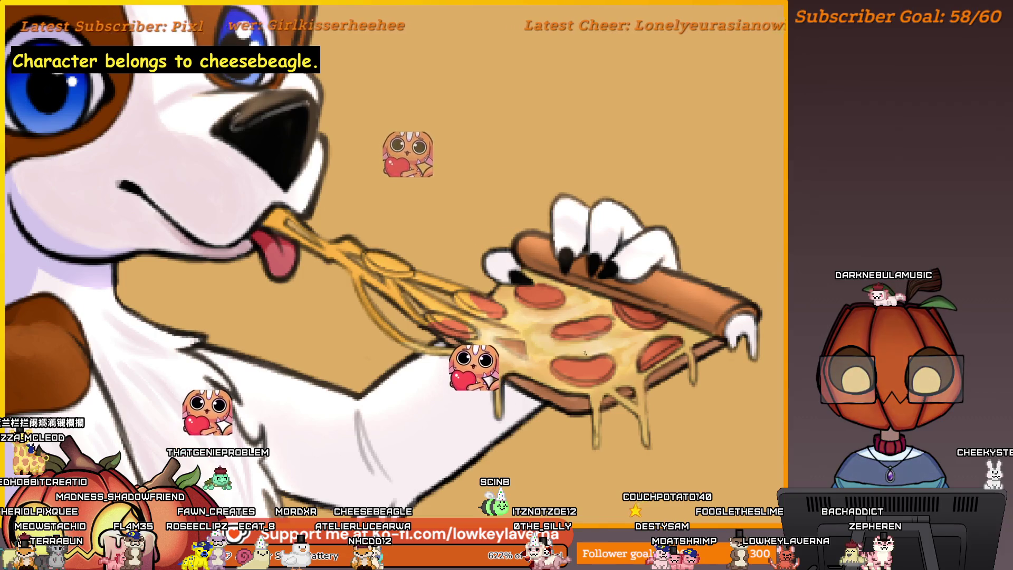
click(549, 344)
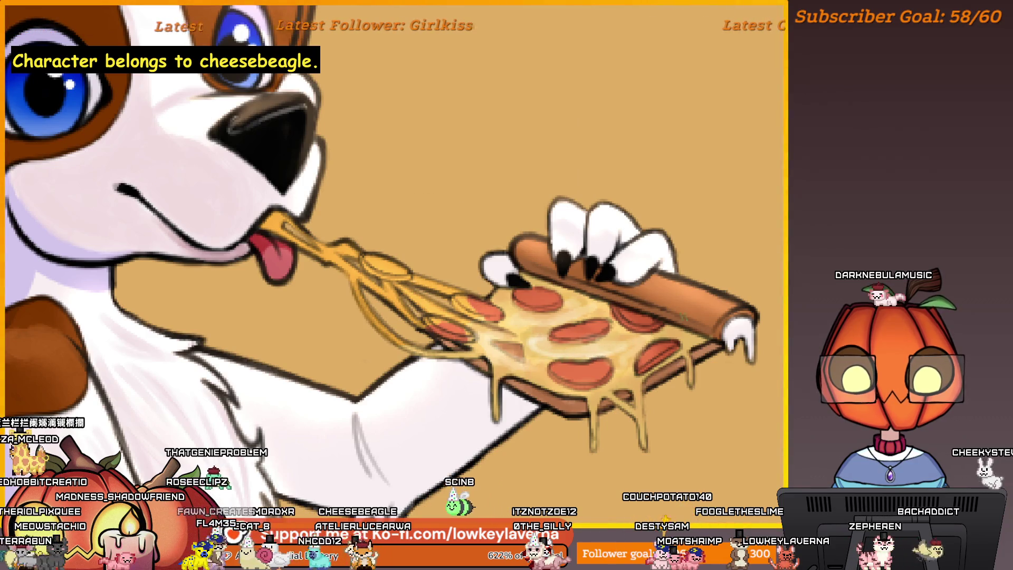
Unmirror the canvas, look over the pizza slice and paw, then zoom out to the reference sheet
key(m)
scroll(343, 357, down, 2)
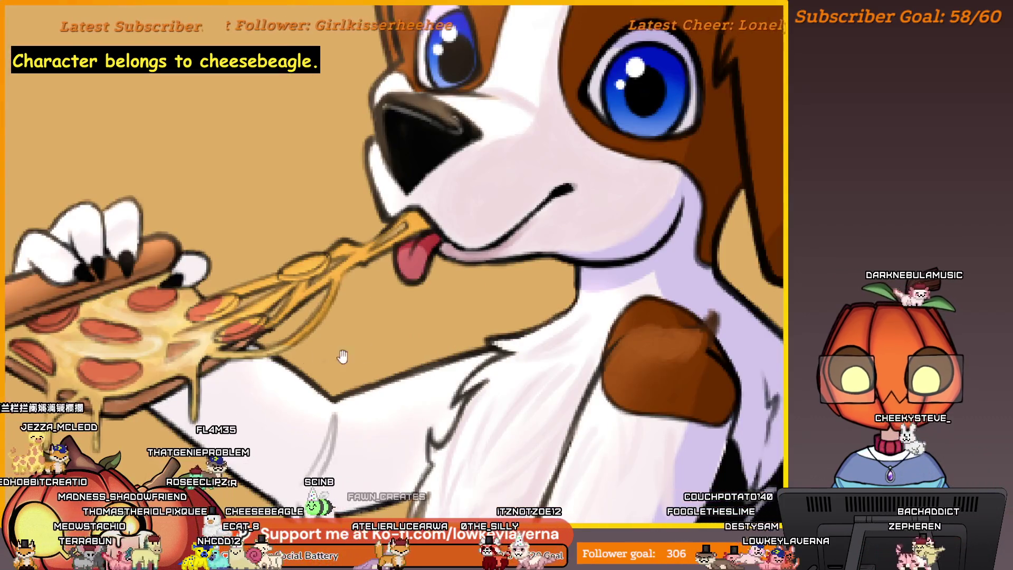
drag(343, 357, 663, 323)
scroll(662, 324, up, 4)
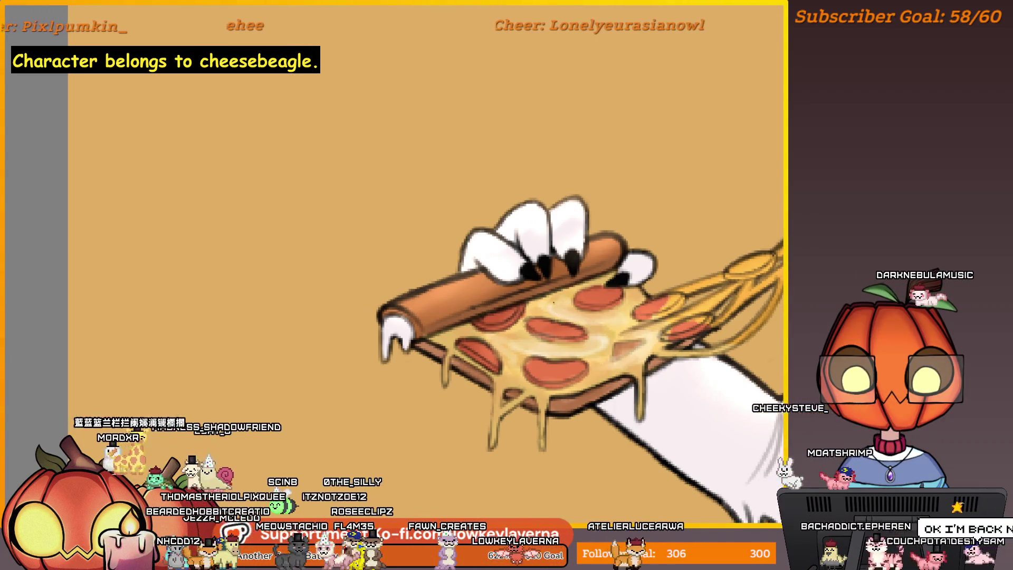
drag(562, 309, 512, 325)
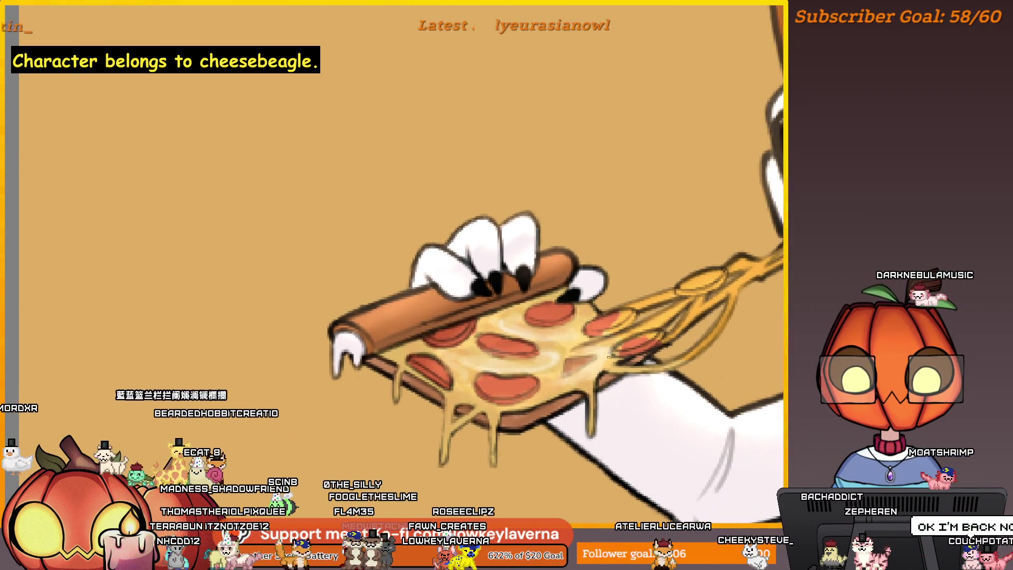
drag(599, 342, 645, 330)
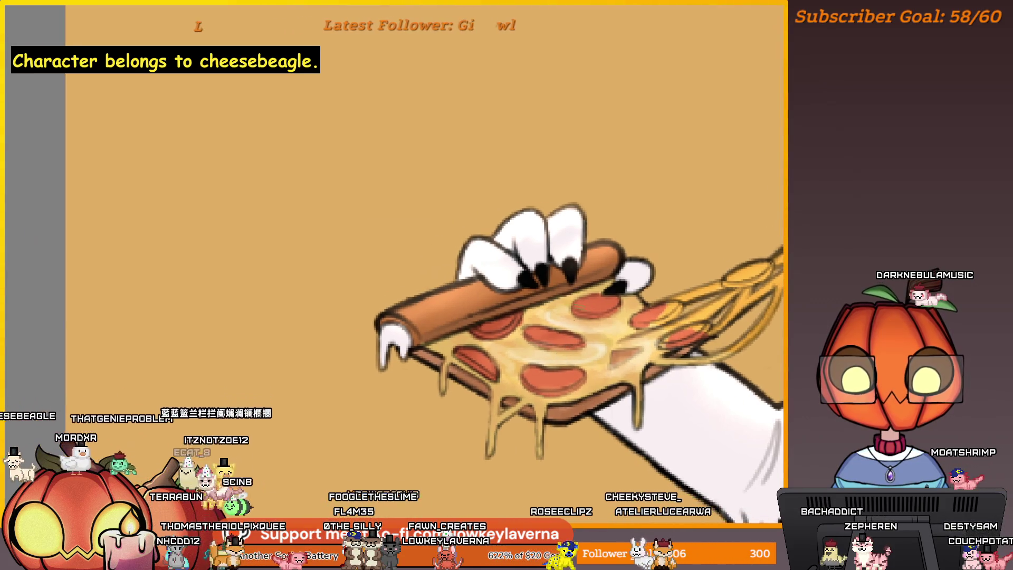
drag(609, 370, 593, 383)
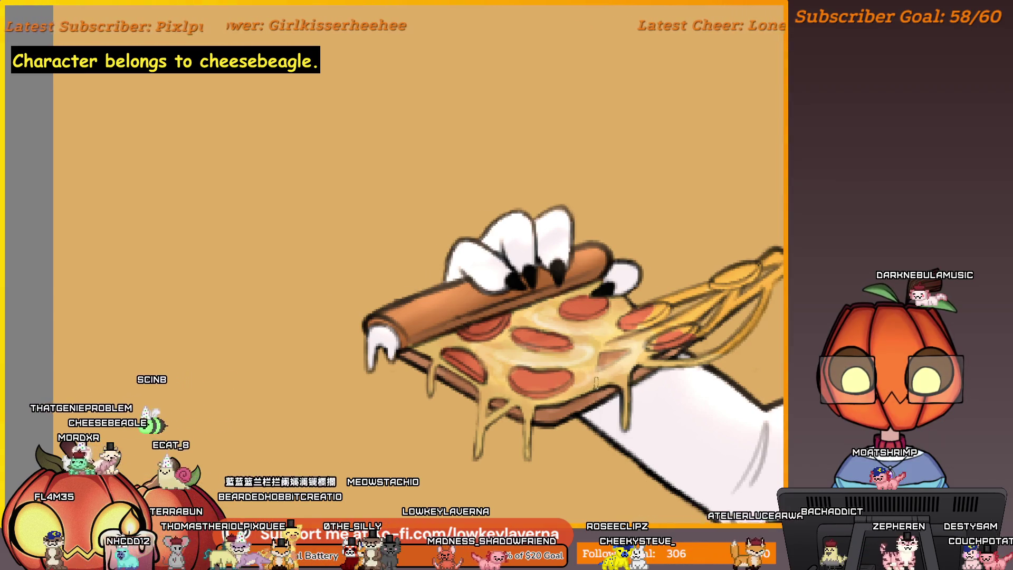
scroll(595, 381, down, 3)
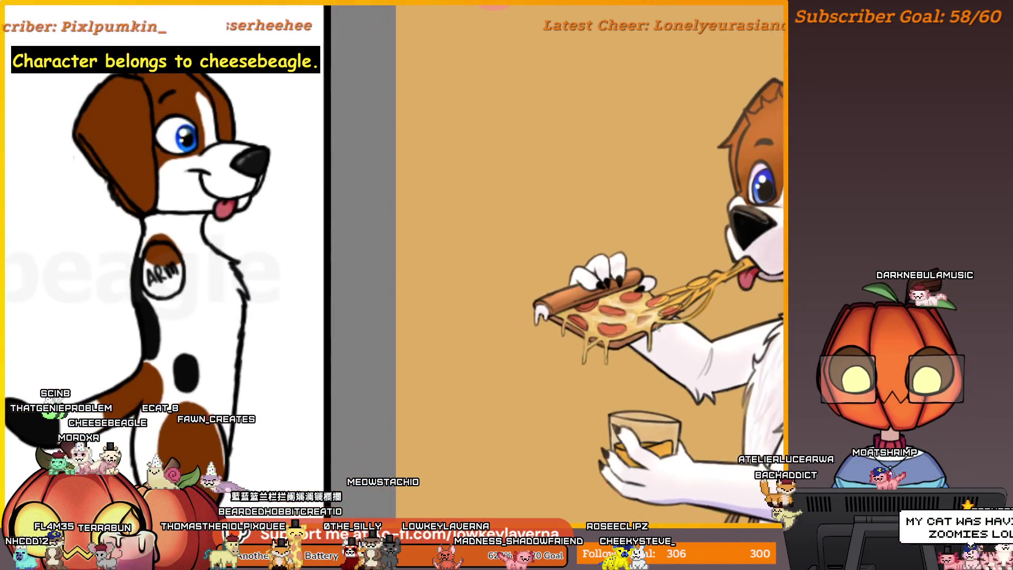
scroll(633, 343, up, 3)
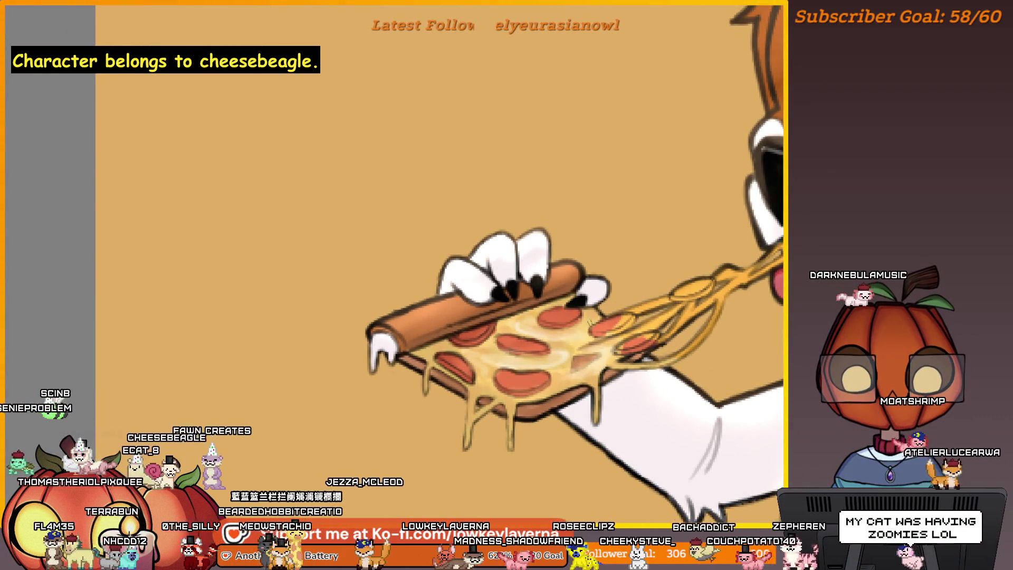
drag(554, 367, 544, 378)
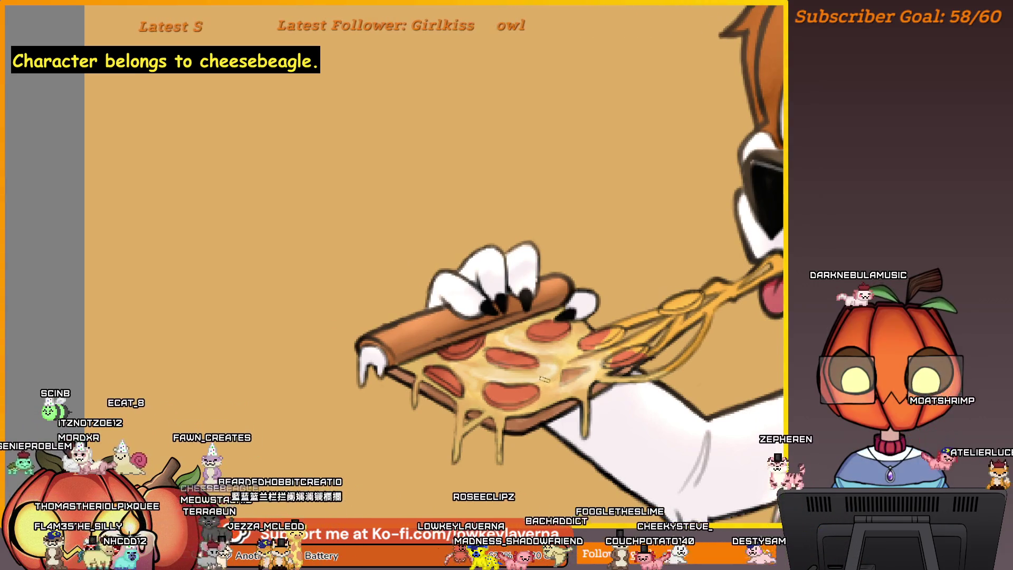
drag(543, 379, 590, 366)
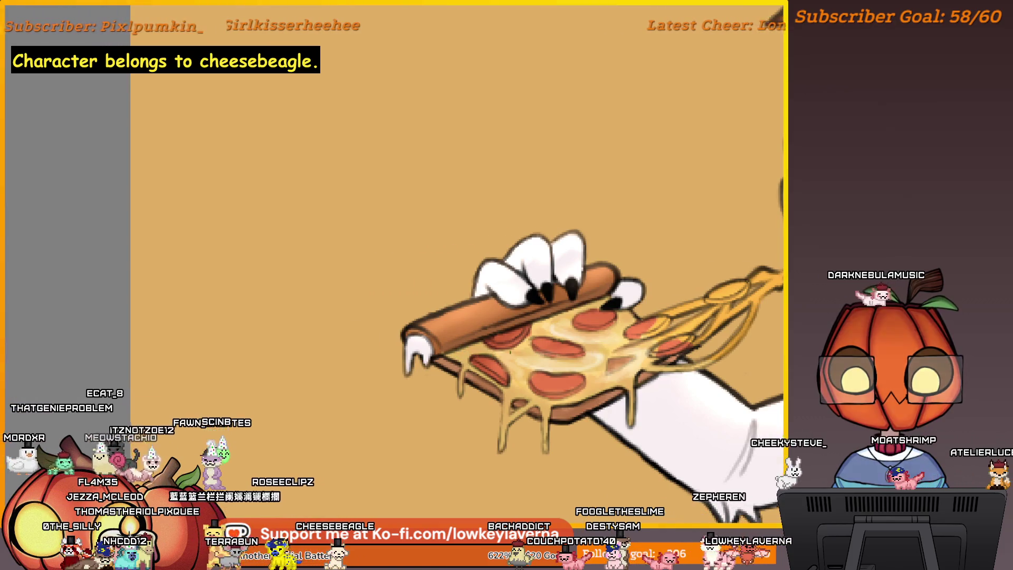
drag(624, 340, 574, 339)
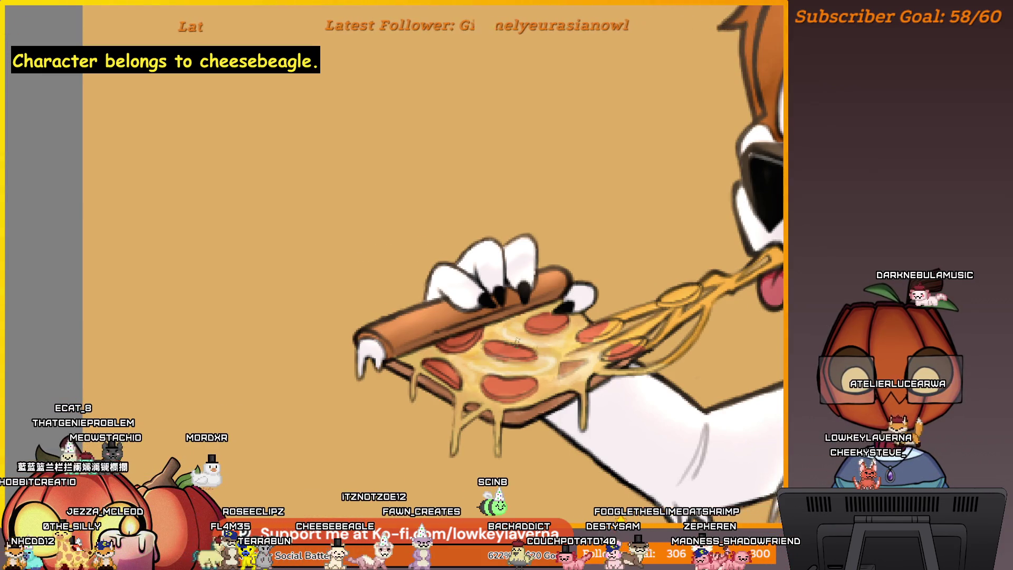
scroll(565, 372, right, 1)
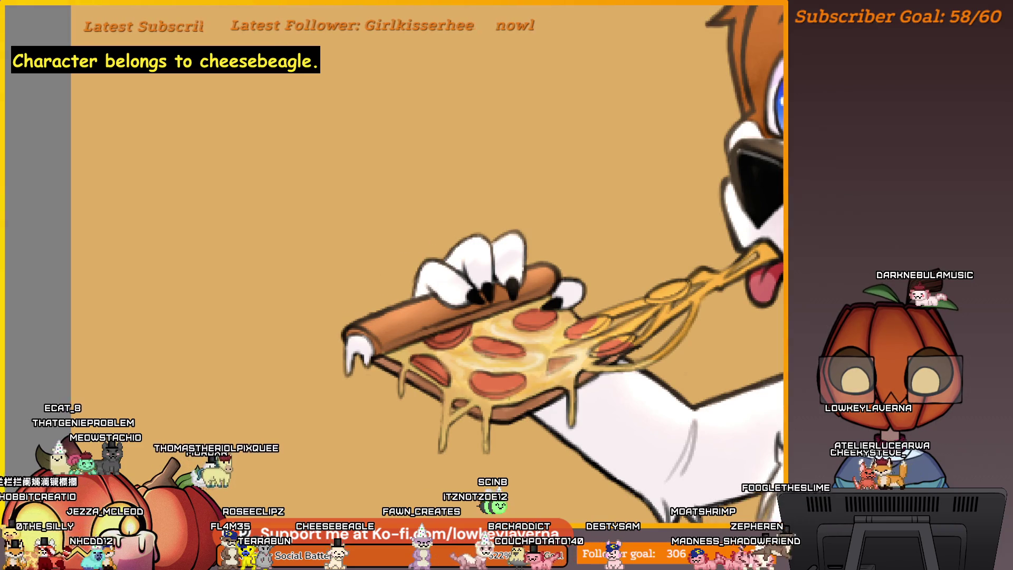
scroll(465, 391, down, 6)
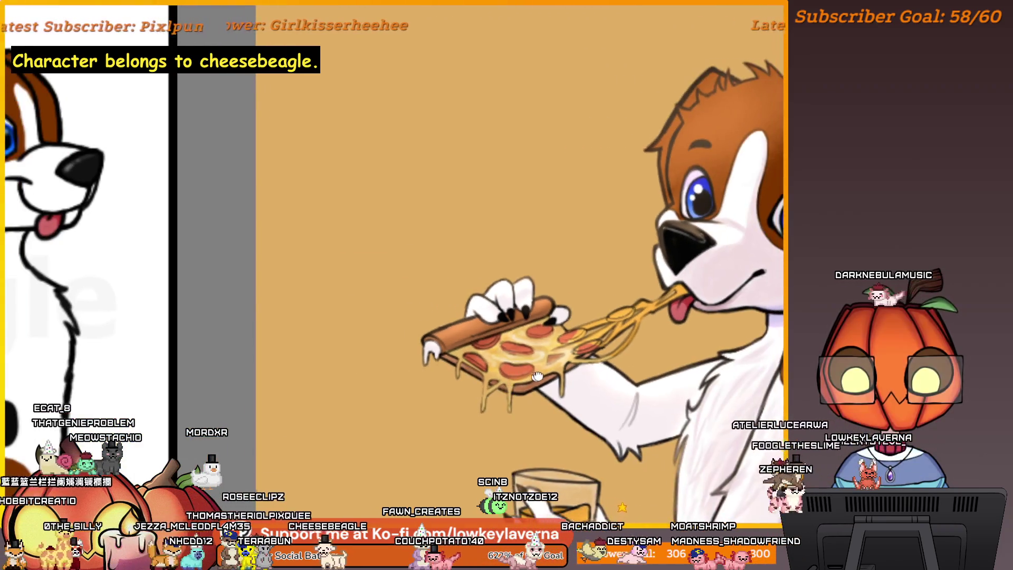
scroll(642, 362, up, 6)
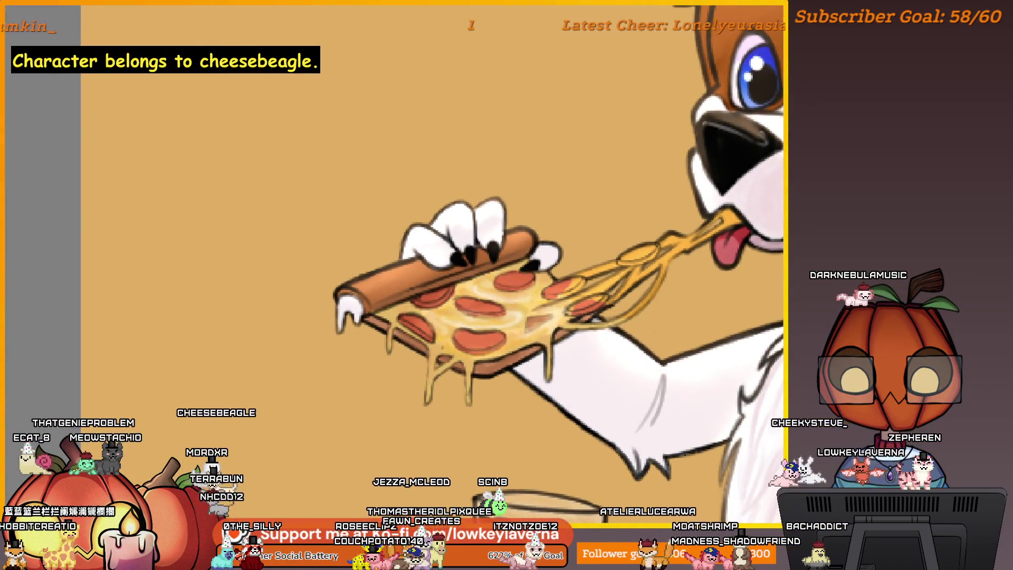
scroll(467, 272, up, 1)
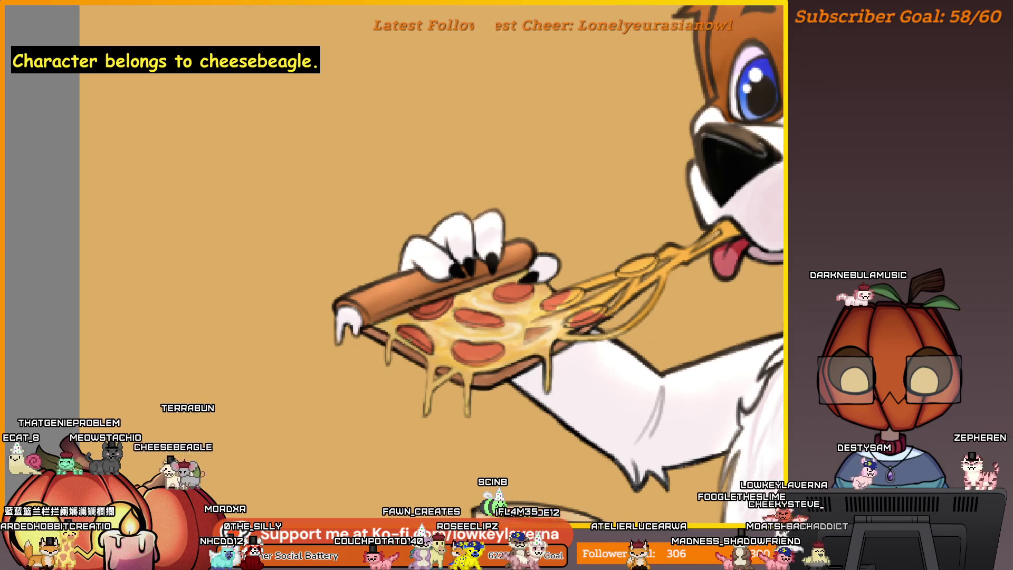
drag(528, 346, 514, 331)
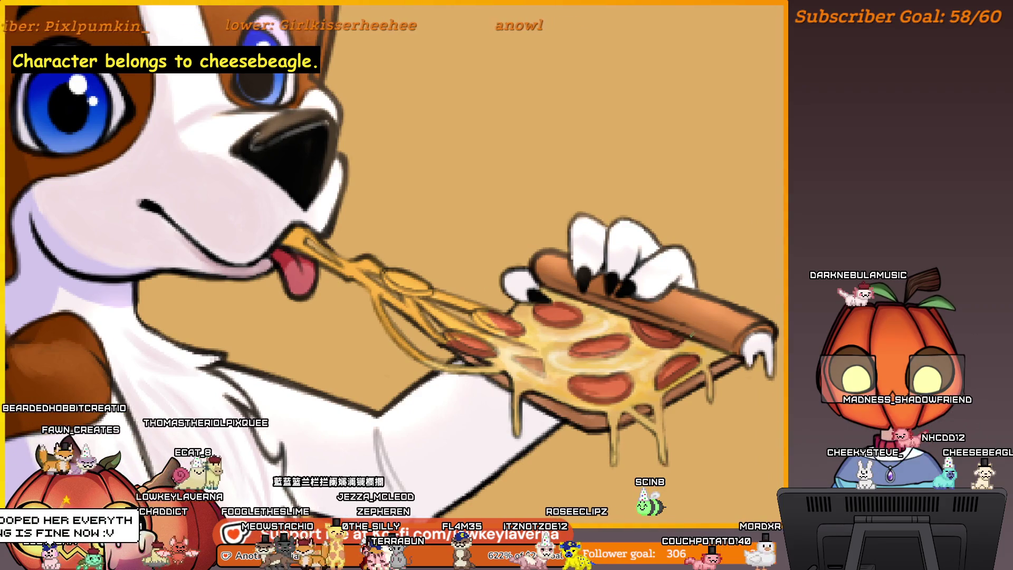
scroll(685, 336, up, 2)
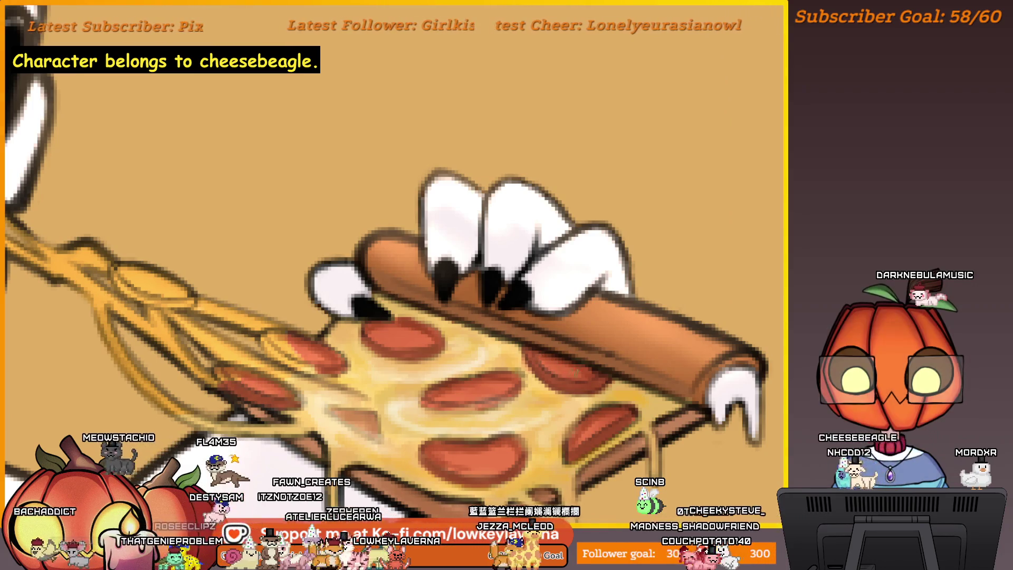
scroll(640, 291, down, 3)
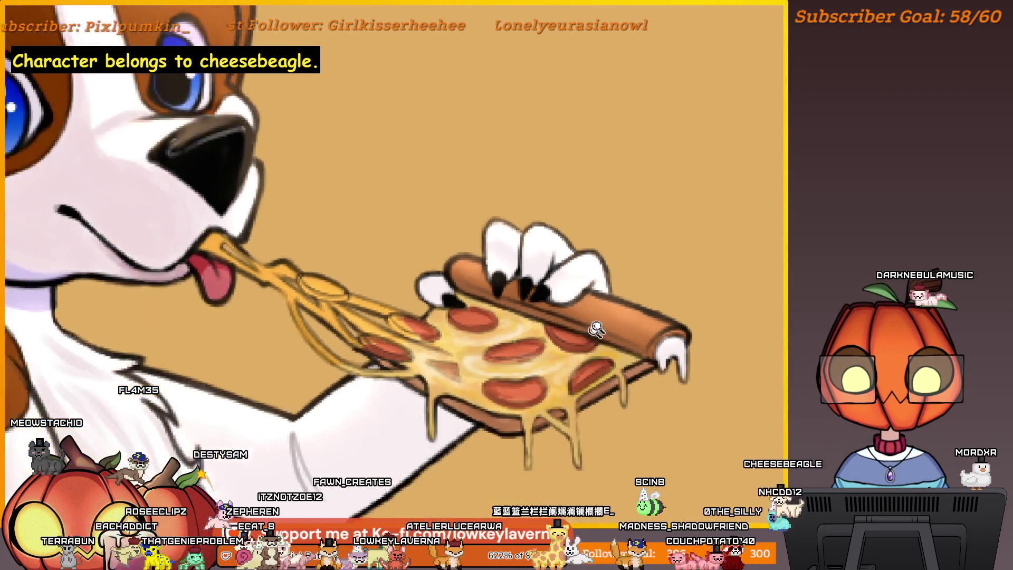
scroll(638, 247, down, 4)
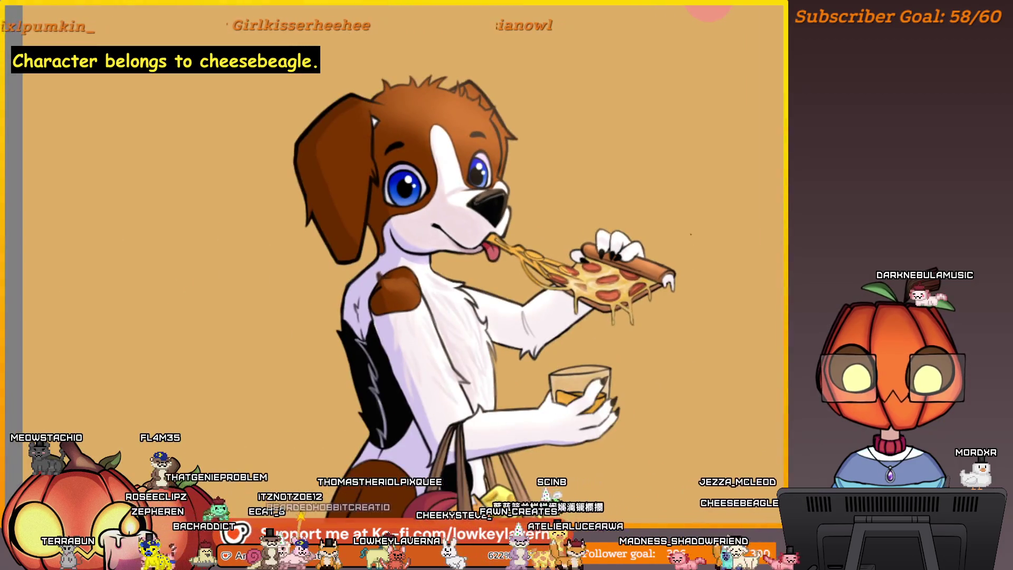
scroll(567, 289, up, 5)
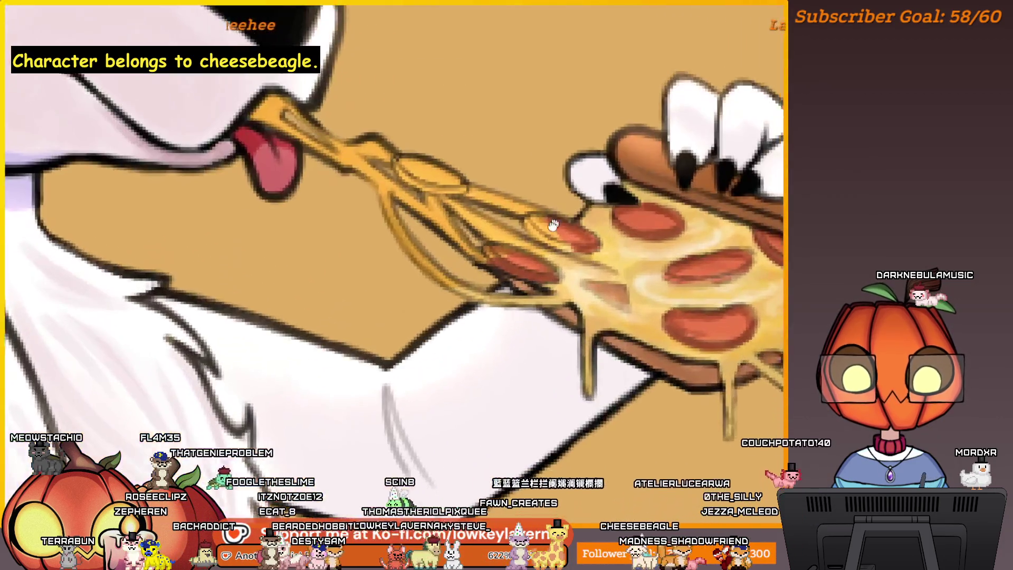
drag(628, 297, 583, 322)
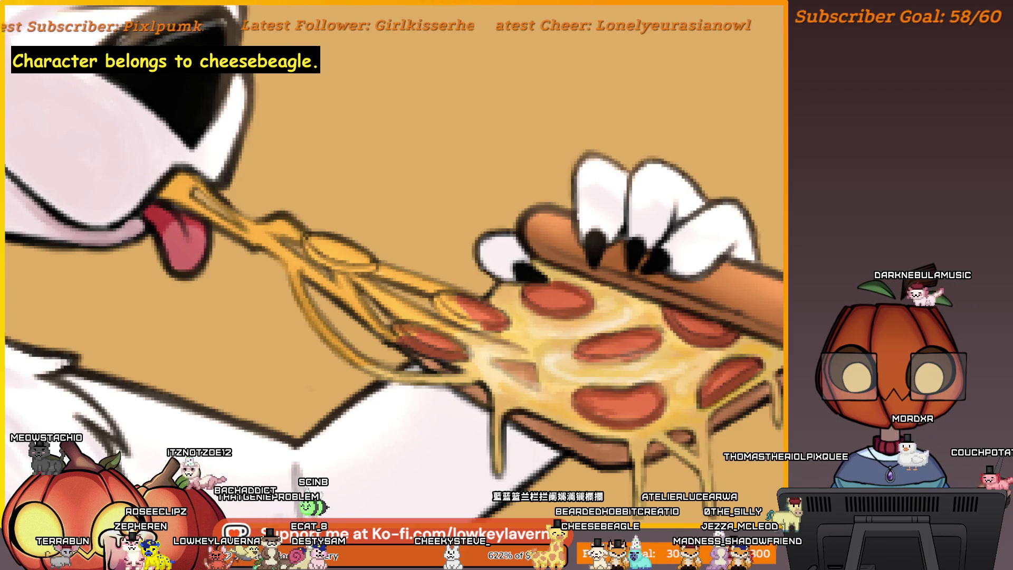
drag(606, 408, 612, 383)
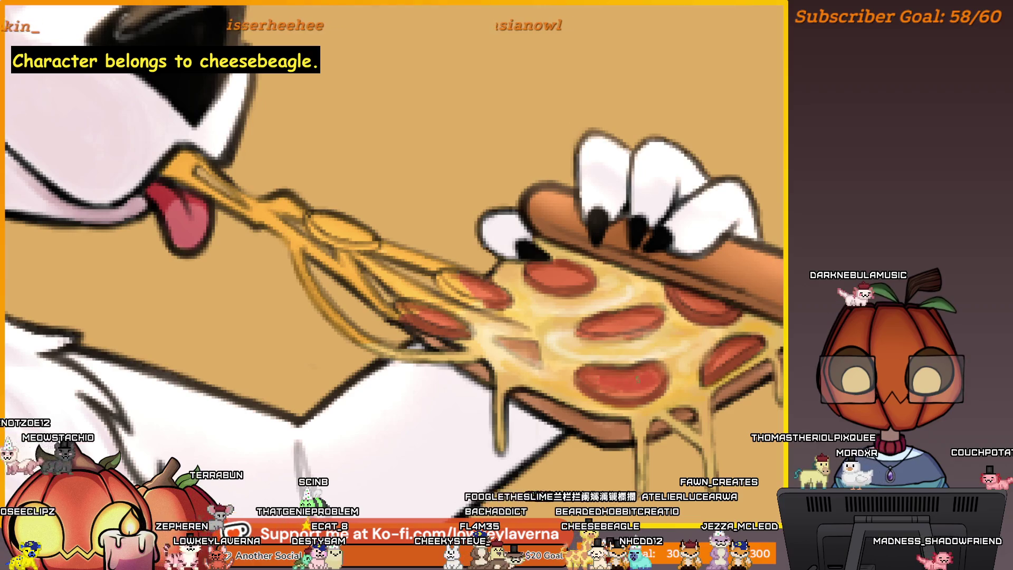
scroll(655, 348, up, 1)
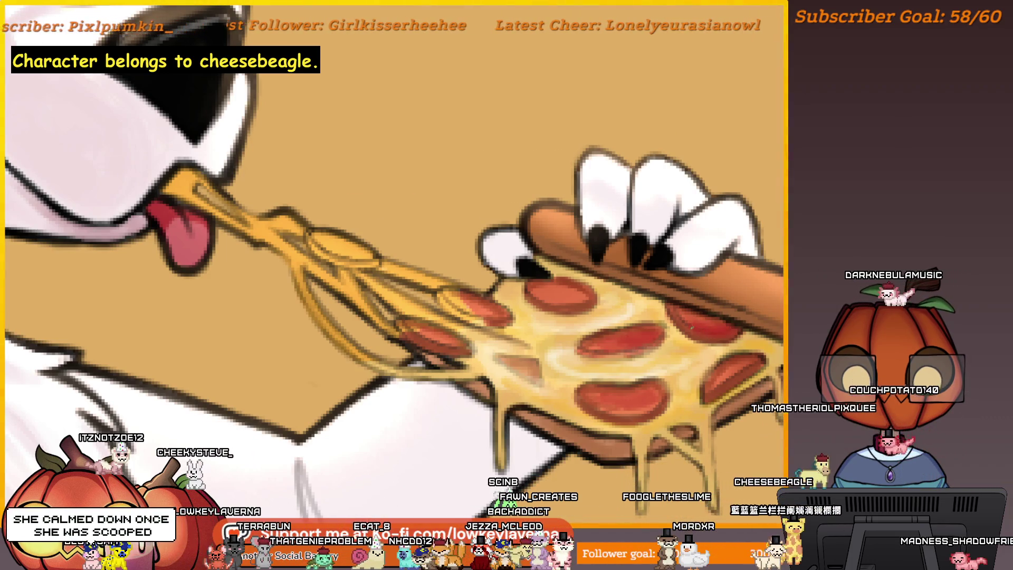
drag(748, 363, 707, 364)
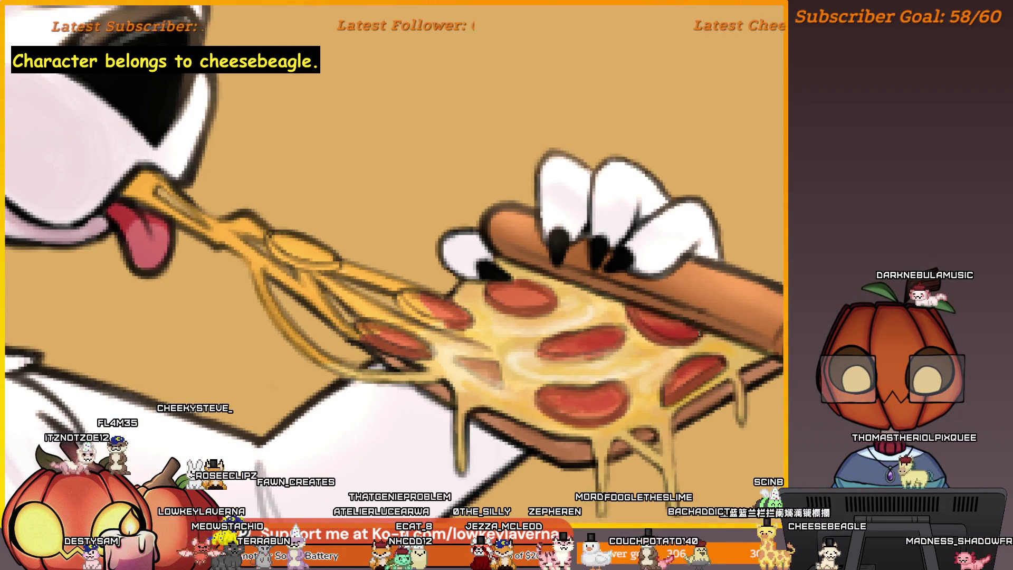
drag(702, 338, 754, 338)
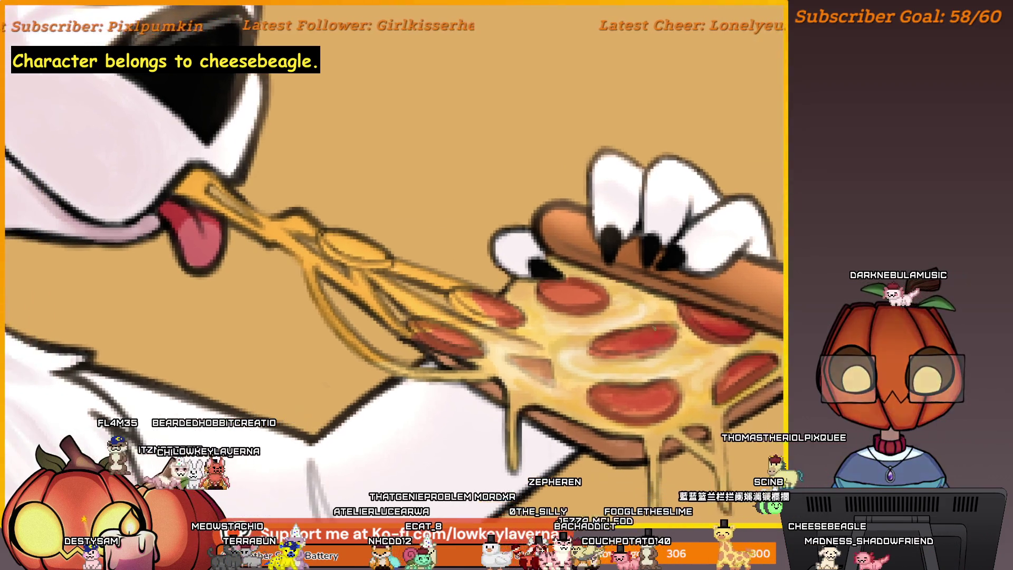
drag(697, 364, 689, 378)
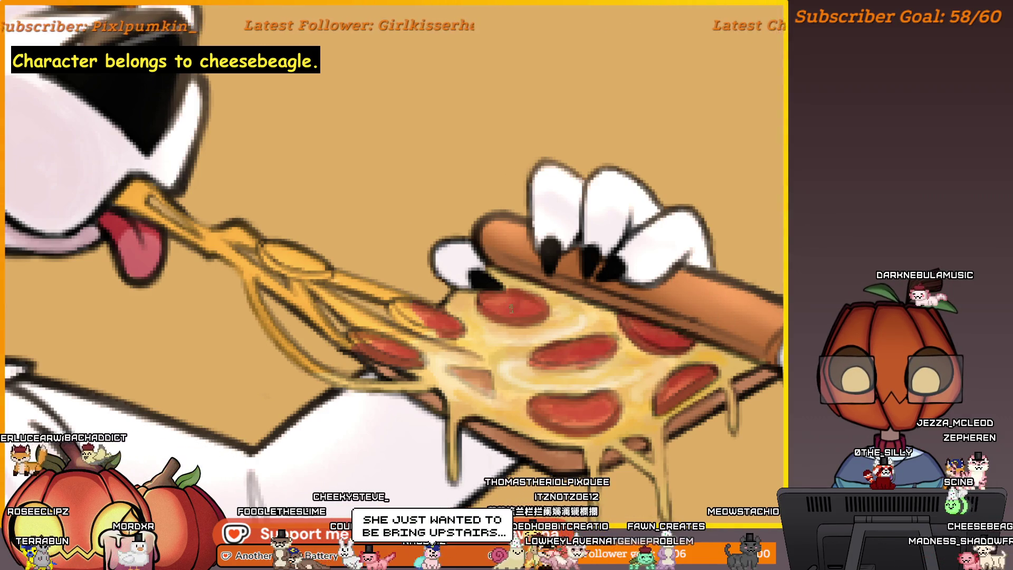
drag(535, 315, 563, 317)
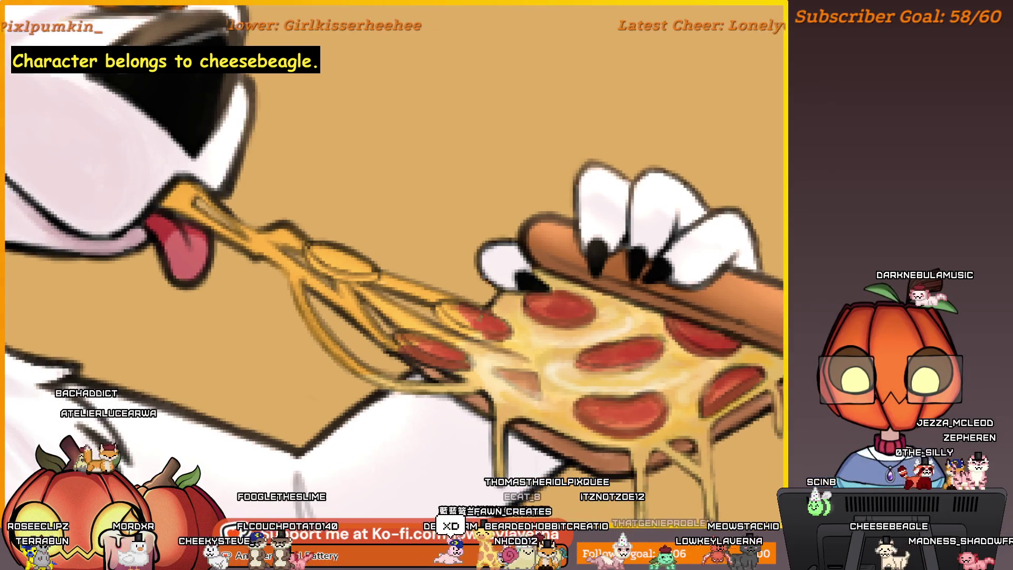
scroll(464, 336, down, 1)
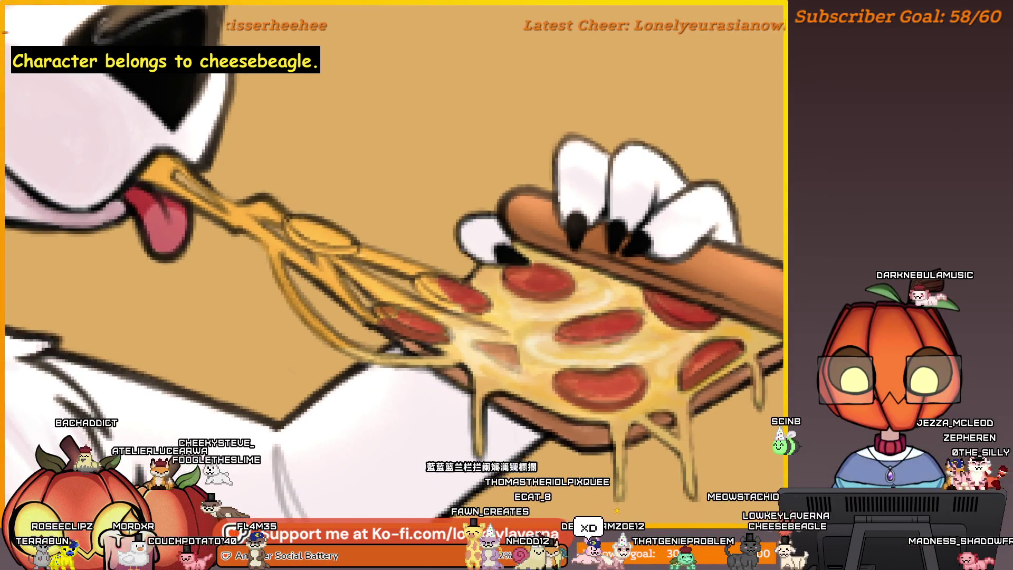
drag(464, 336, 424, 332)
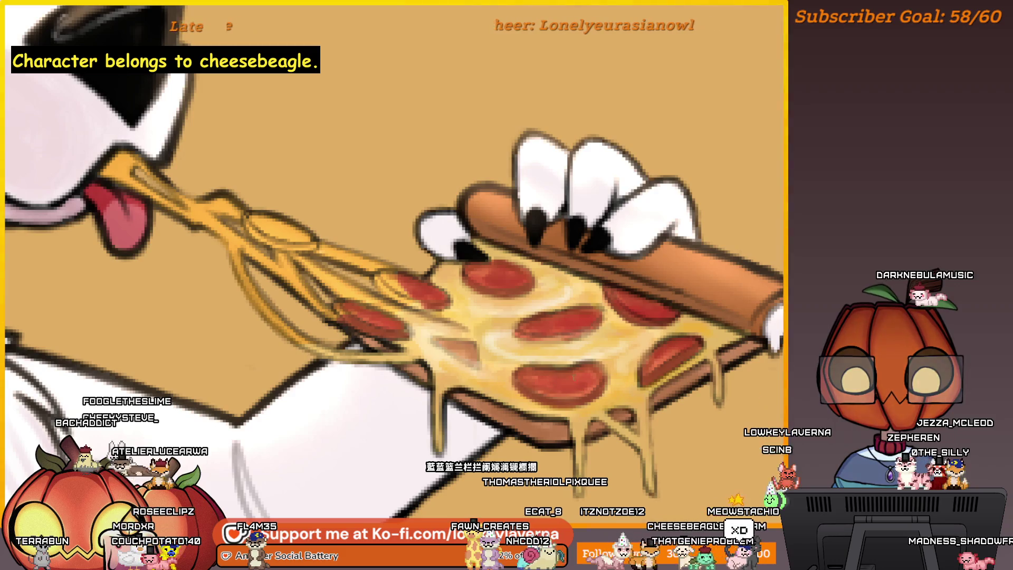
drag(575, 389, 516, 406)
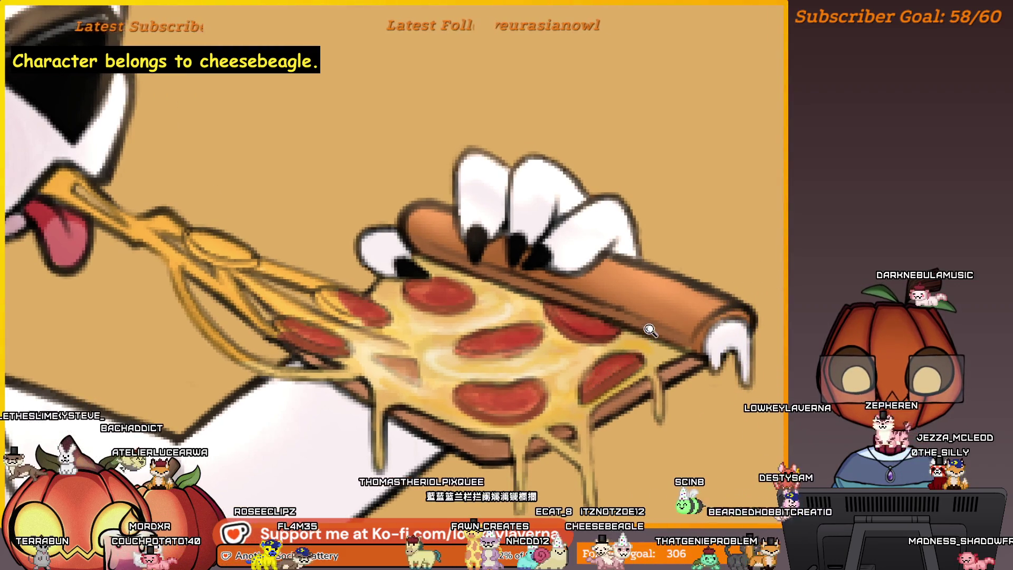
scroll(603, 376, down, 2)
scroll(623, 357, up, 2)
drag(658, 330, 780, 288)
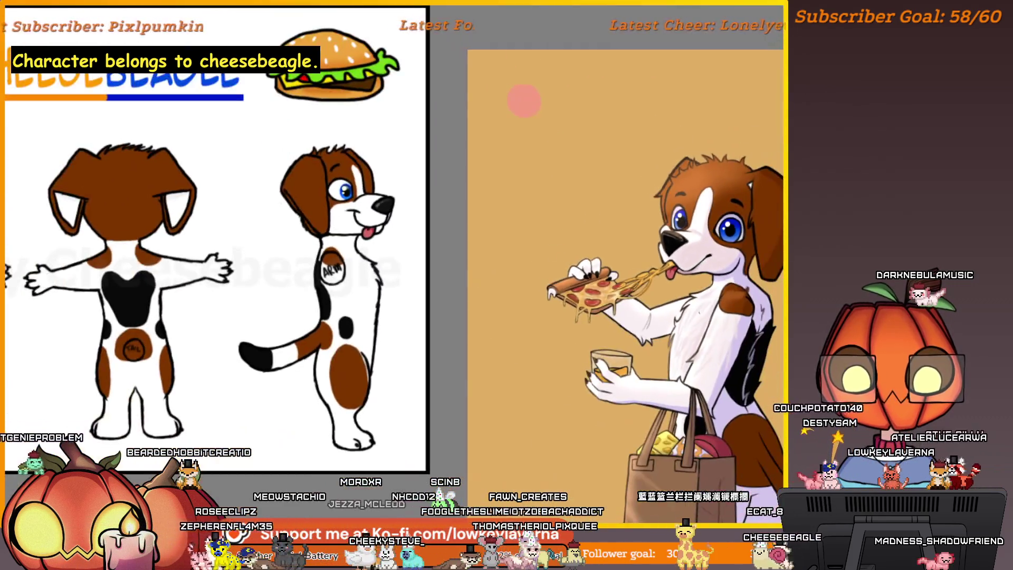
drag(805, 301, 643, 227)
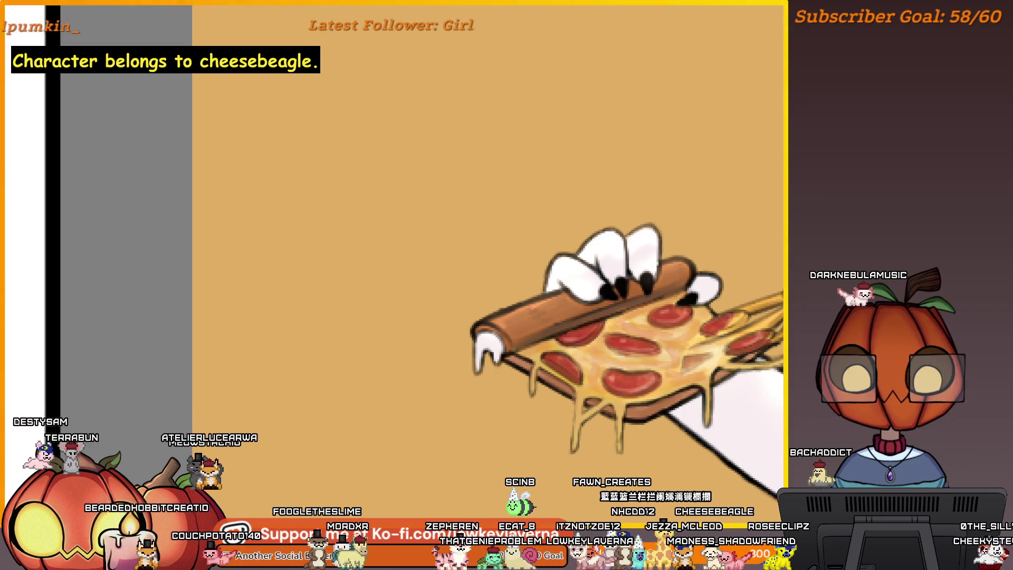
drag(599, 321, 602, 314)
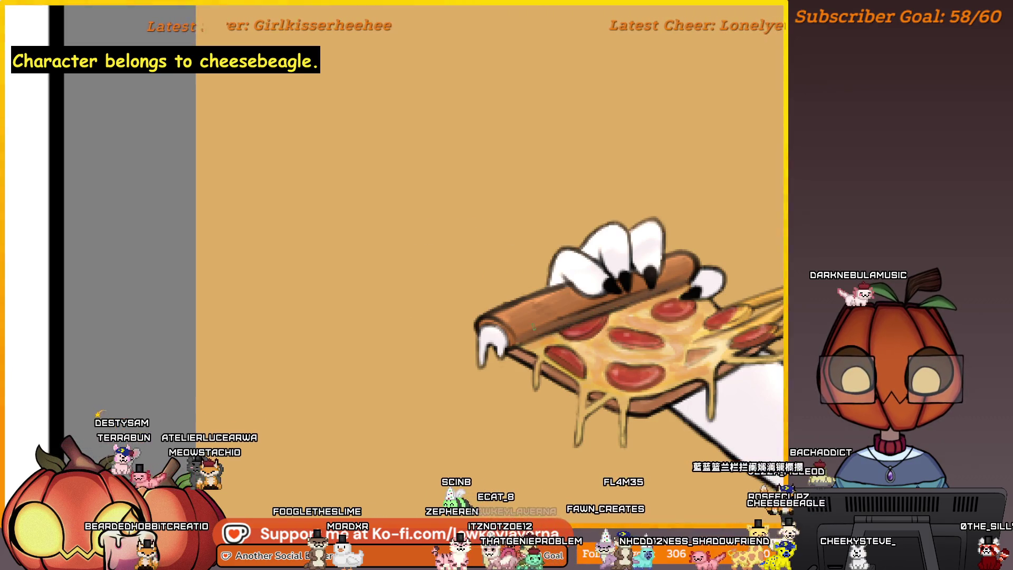
drag(533, 326, 630, 323)
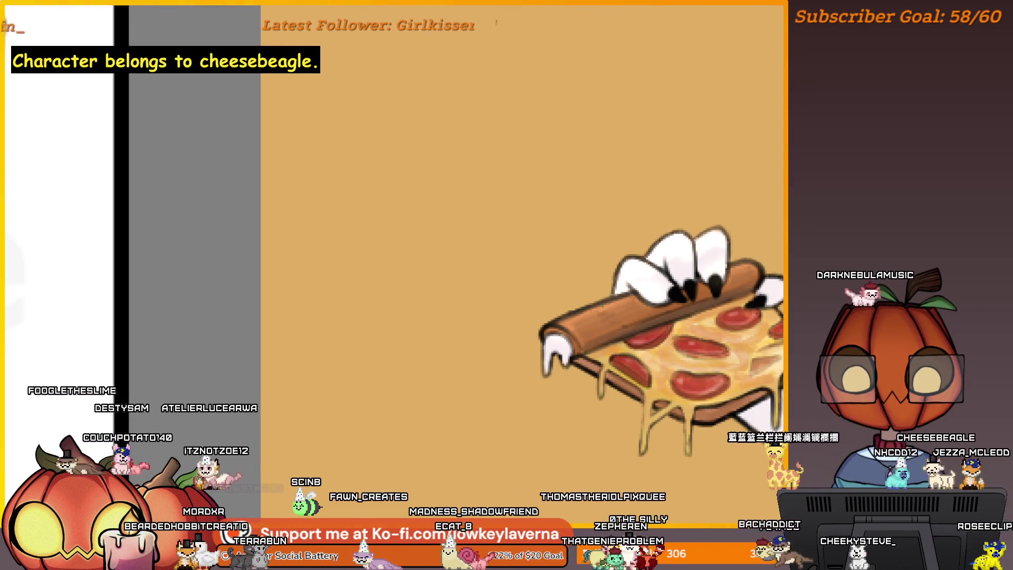
mouse_move(630, 323)
mouse_down()
mouse_move(542, 349)
mouse_move(633, 277)
mouse_up()
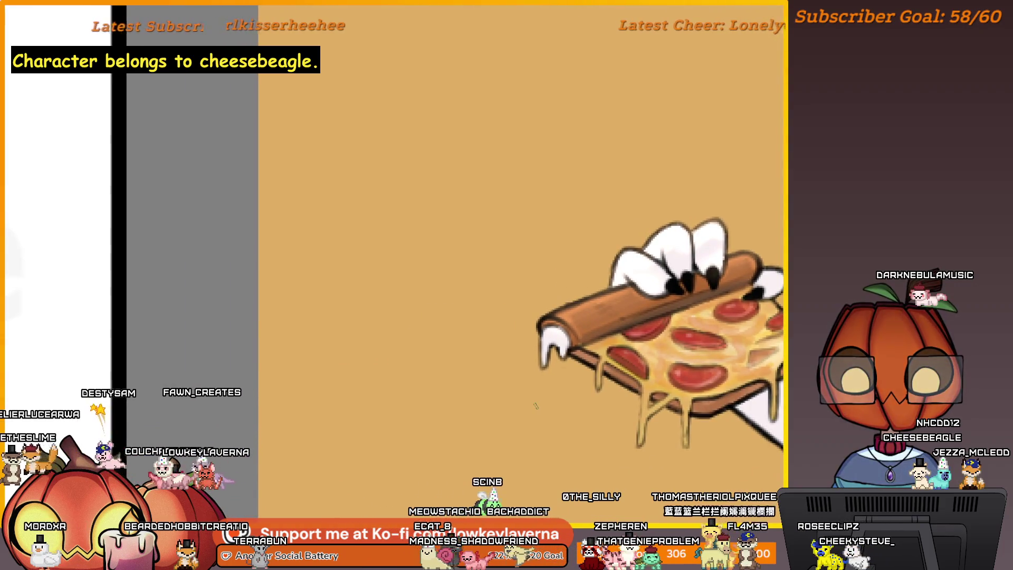
key(m)
Pan the mirrored close-up across the beagle's face, pizza and paw, then zoom out
scroll(547, 226, up, 3)
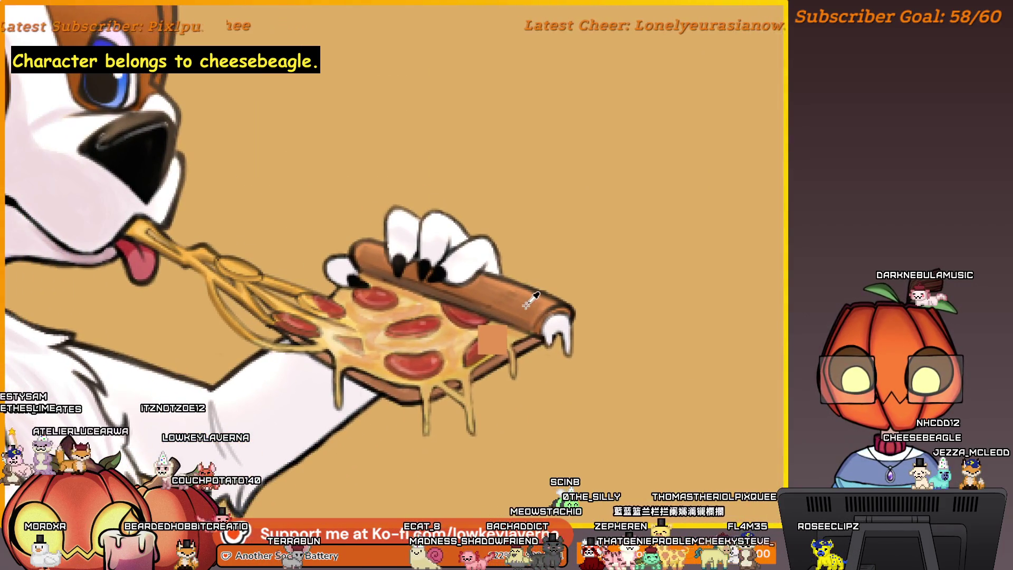
mouse_move(515, 337)
mouse_down()
mouse_move(604, 316)
mouse_move(578, 323)
mouse_up()
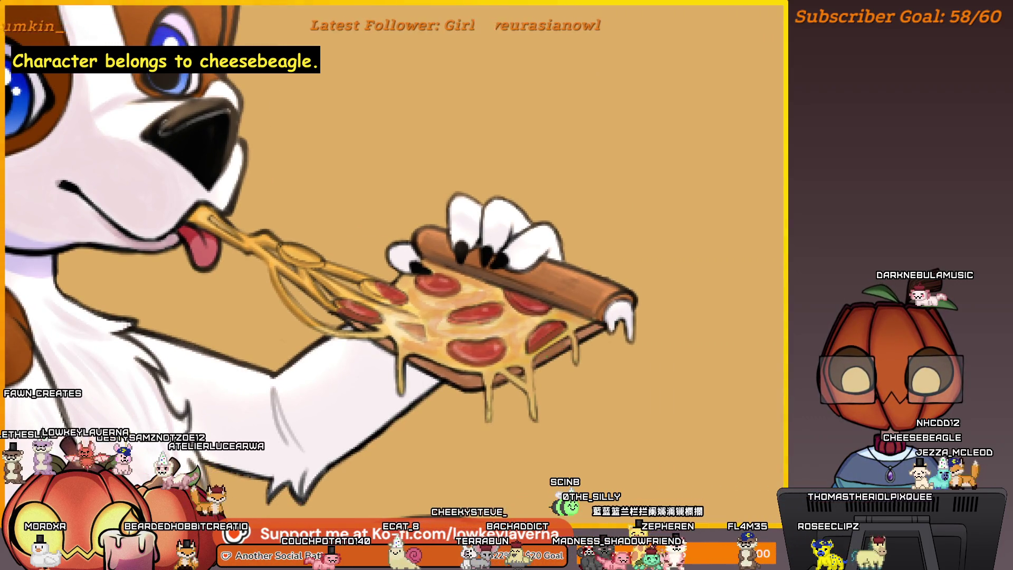
drag(578, 323, 615, 316)
drag(489, 330, 351, 293)
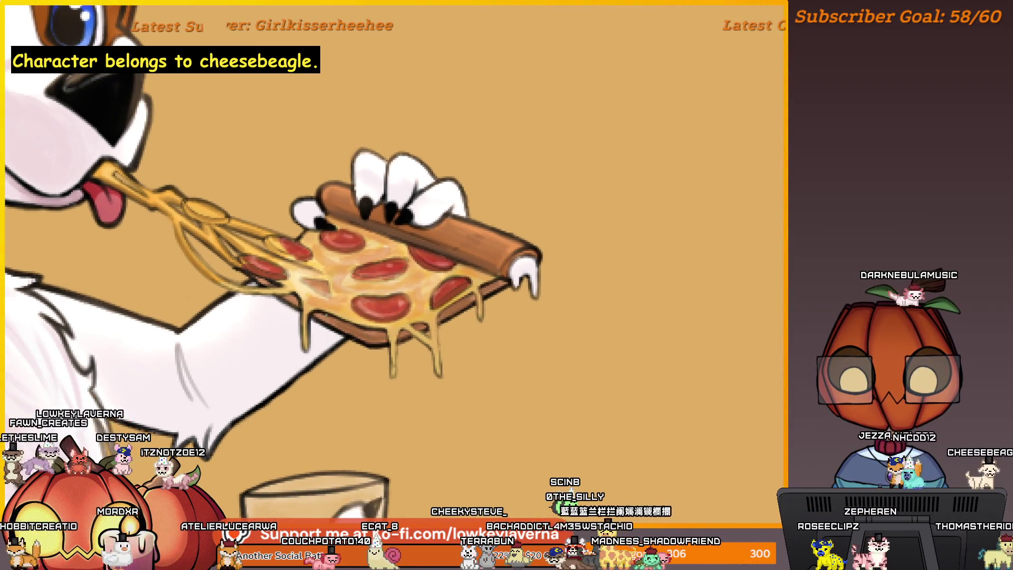
drag(318, 293, 355, 321)
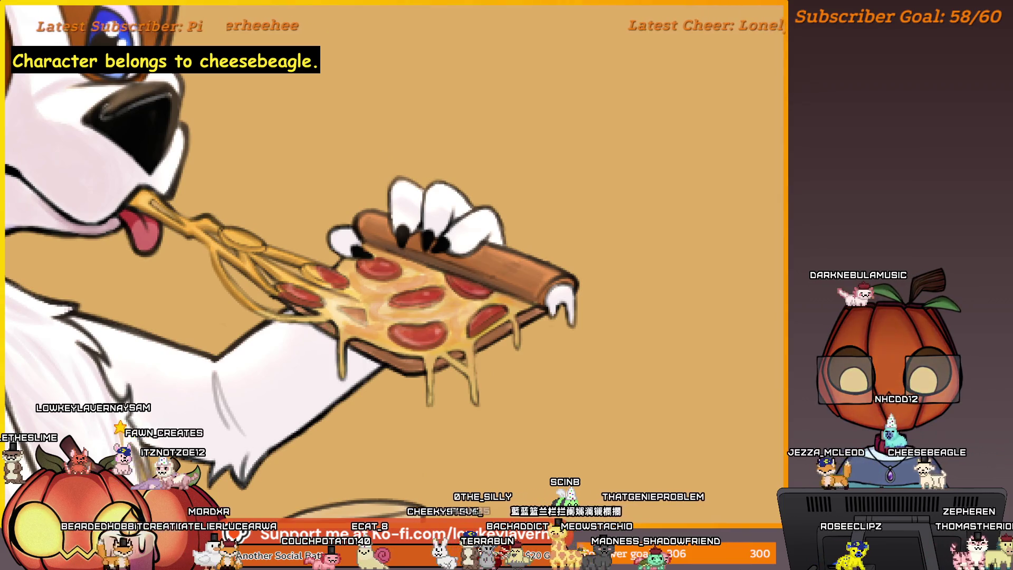
scroll(600, 243, down, 4)
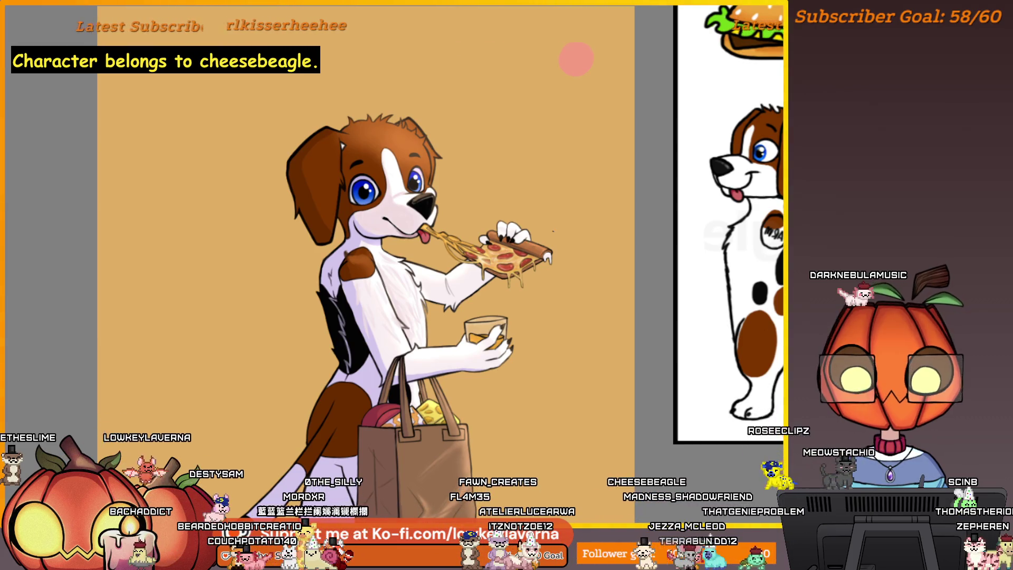
Zoom in on the pizza and muzzle, then zoom back out
scroll(519, 198, up, 3)
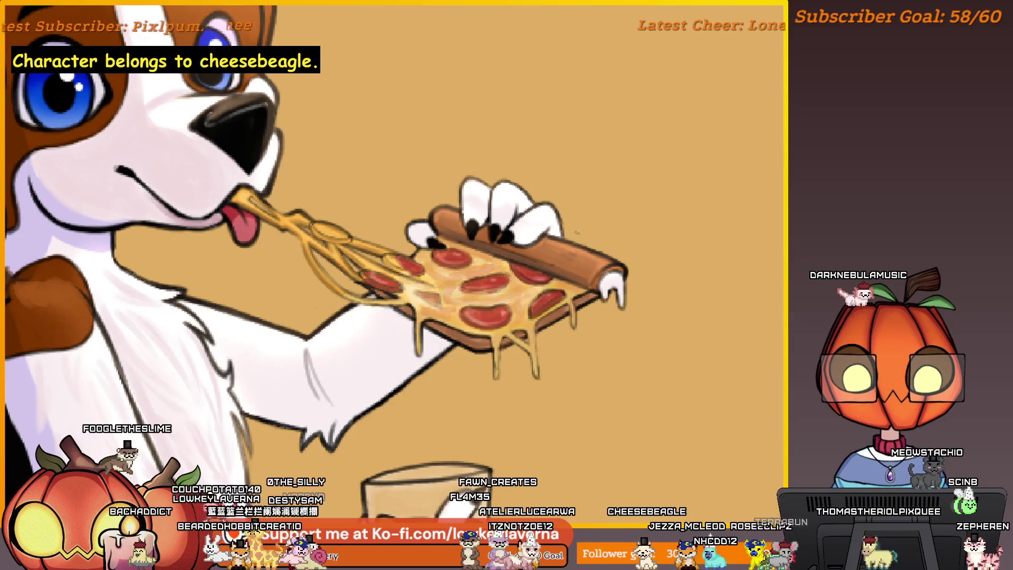
drag(578, 261, 631, 298)
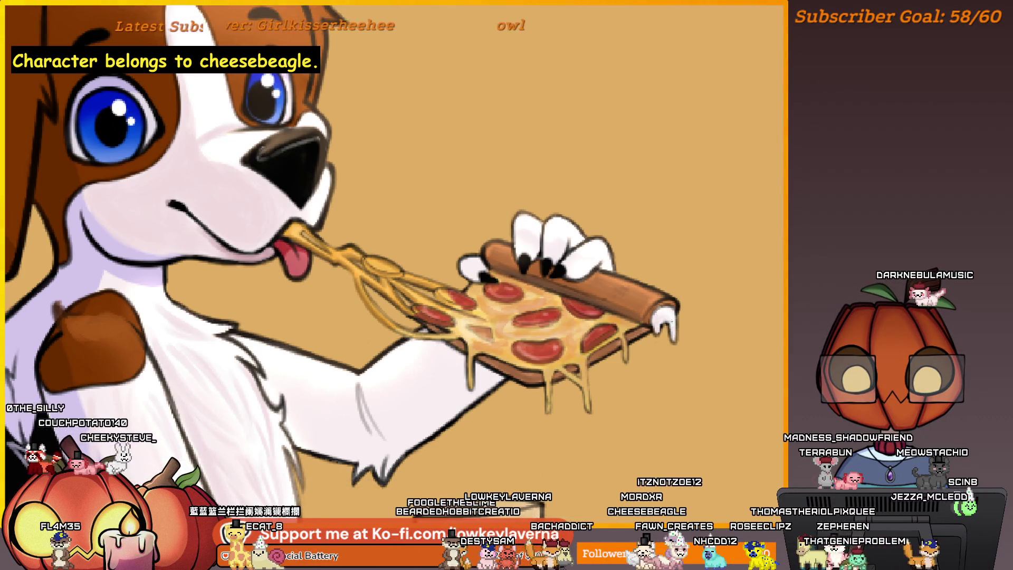
scroll(707, 232, down, 2)
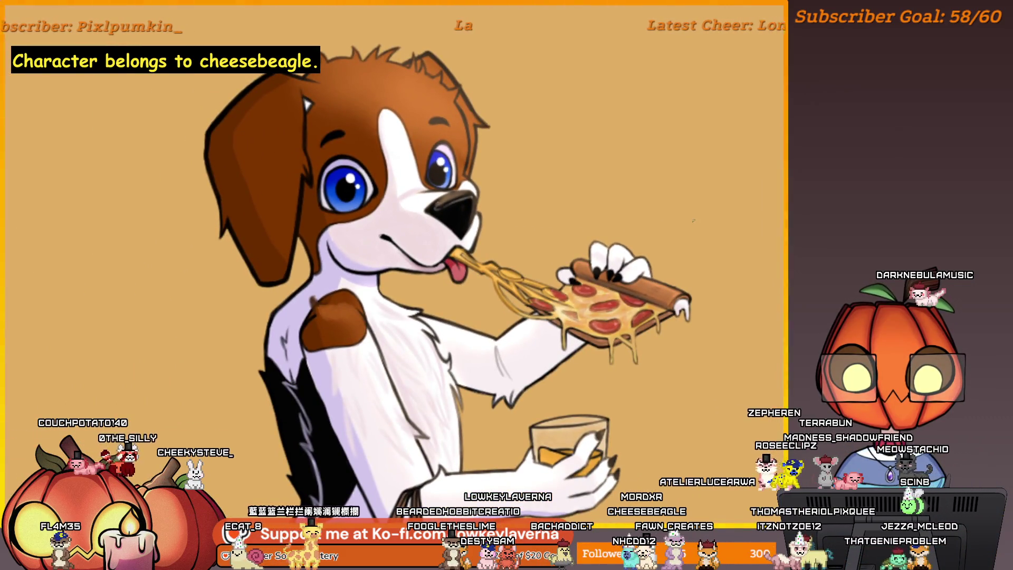
scroll(506, 192, down, 2)
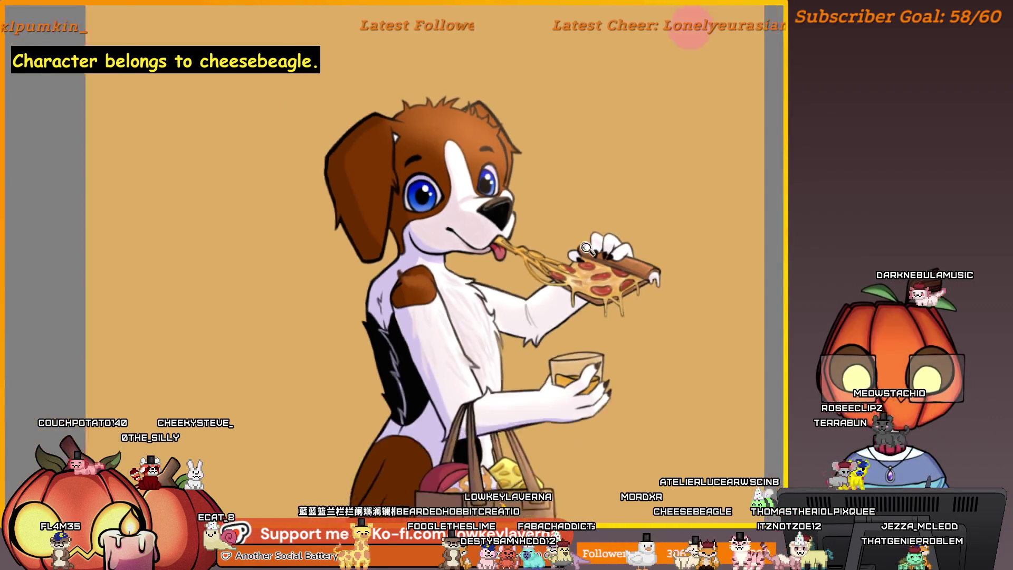
Mirror the canvas, shift the drawing to reveal the reference sheet, and fit it to view
key(m)
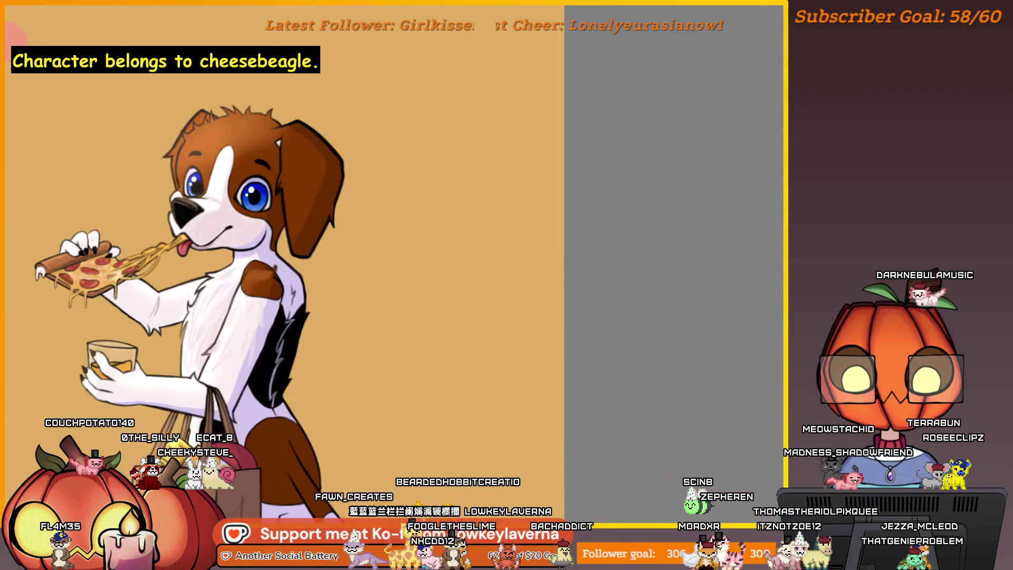
drag(336, 318, 580, 309)
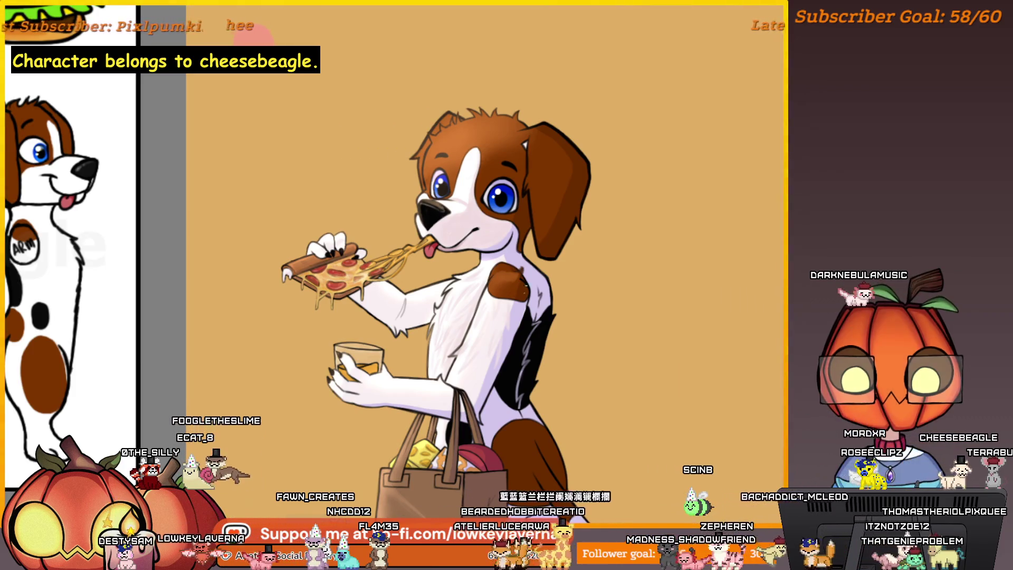
scroll(526, 285, up, 2)
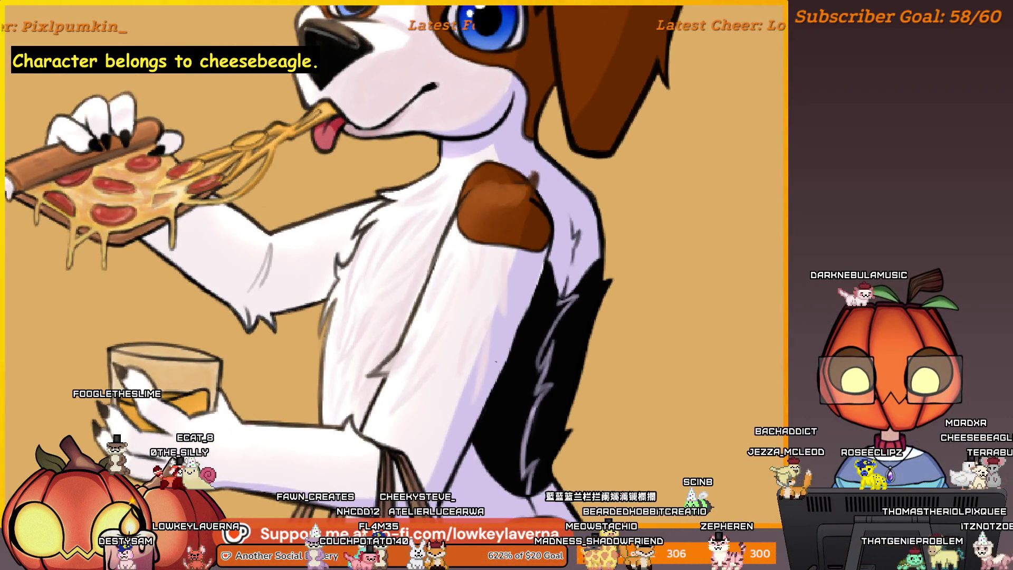
key(ctrl+0)
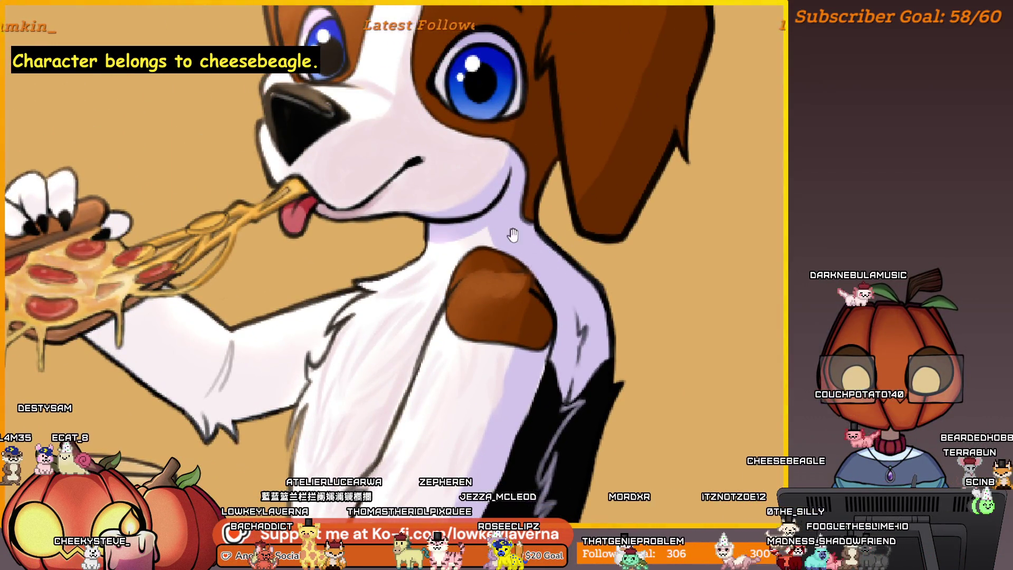
Pan across the beagle's face and zoom in until one blue eye shows individual pixels
drag(513, 234, 526, 254)
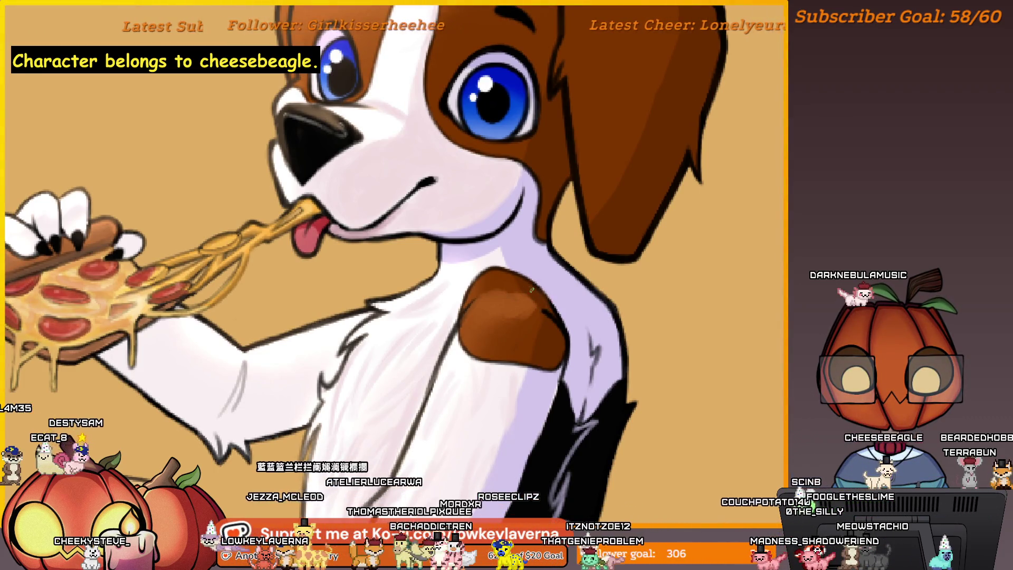
drag(523, 277, 741, 307)
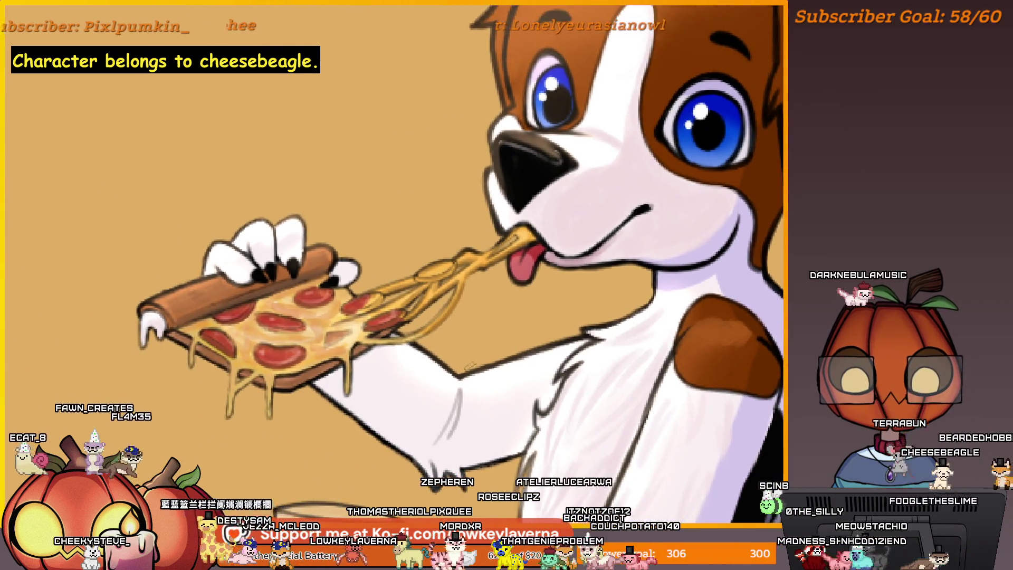
scroll(468, 365, down, 3)
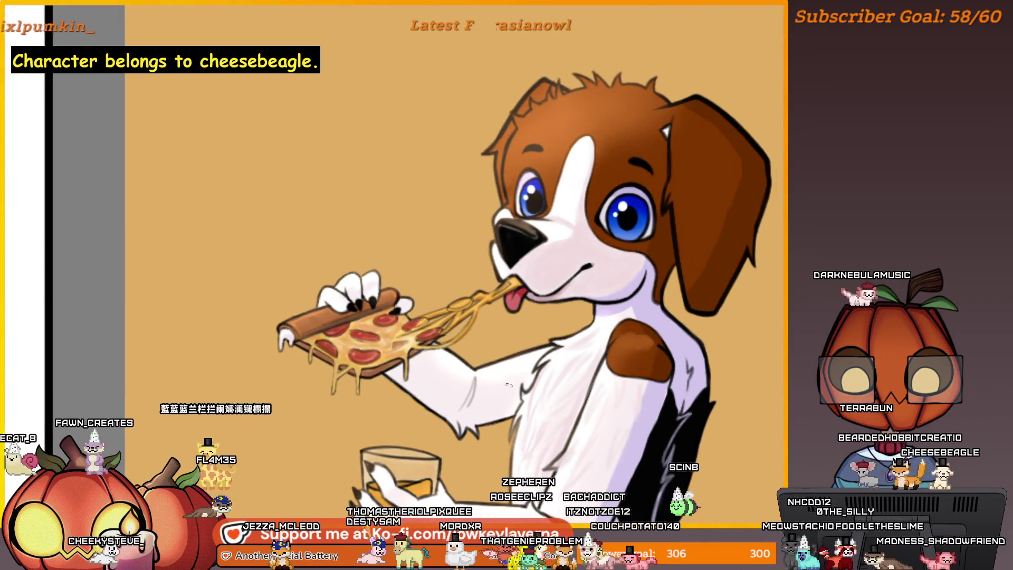
scroll(509, 385, up, 1)
scroll(509, 385, up, 1)
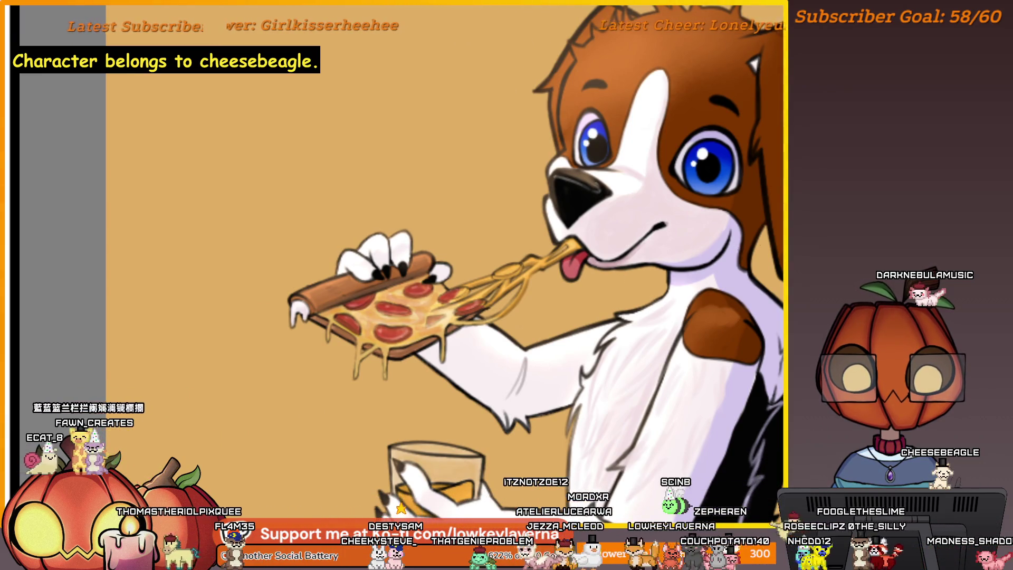
scroll(623, 290, up, 1)
scroll(622, 289, up, 3)
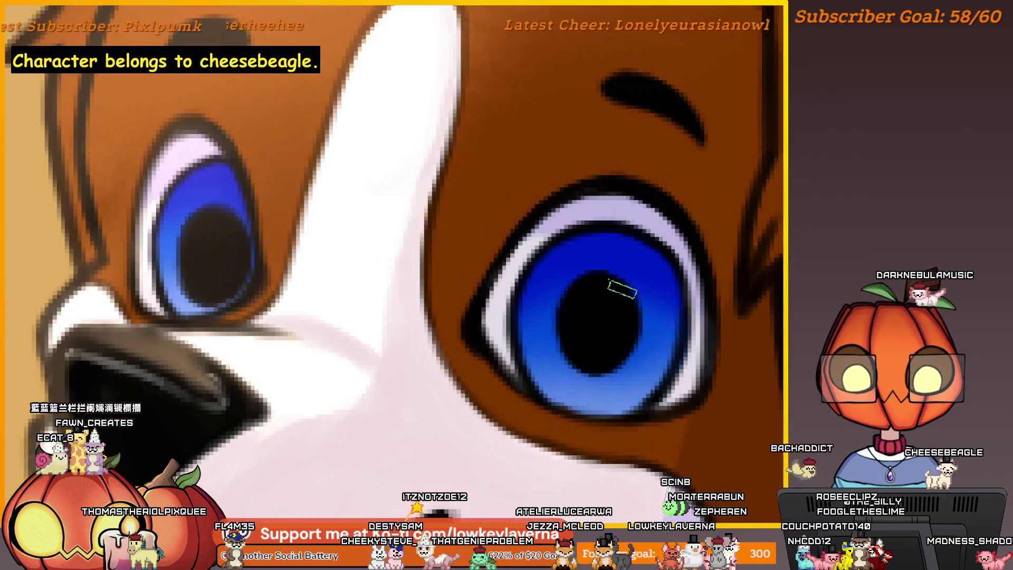
Centre the close-up on the beagle's left eye, then reset zoom to the head and pizza slice
drag(582, 313, 543, 355)
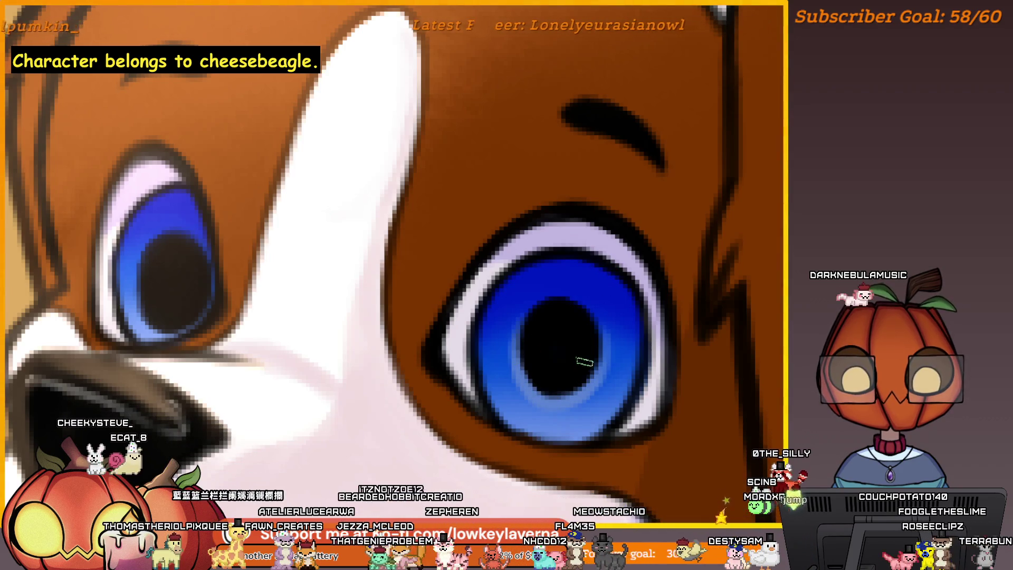
drag(297, 291, 470, 277)
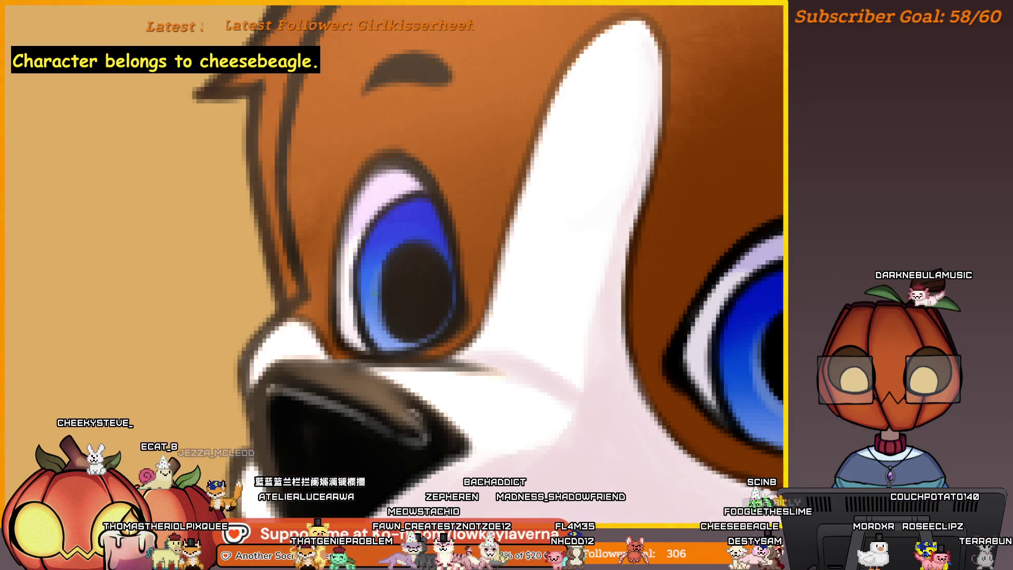
key(ctrl+0)
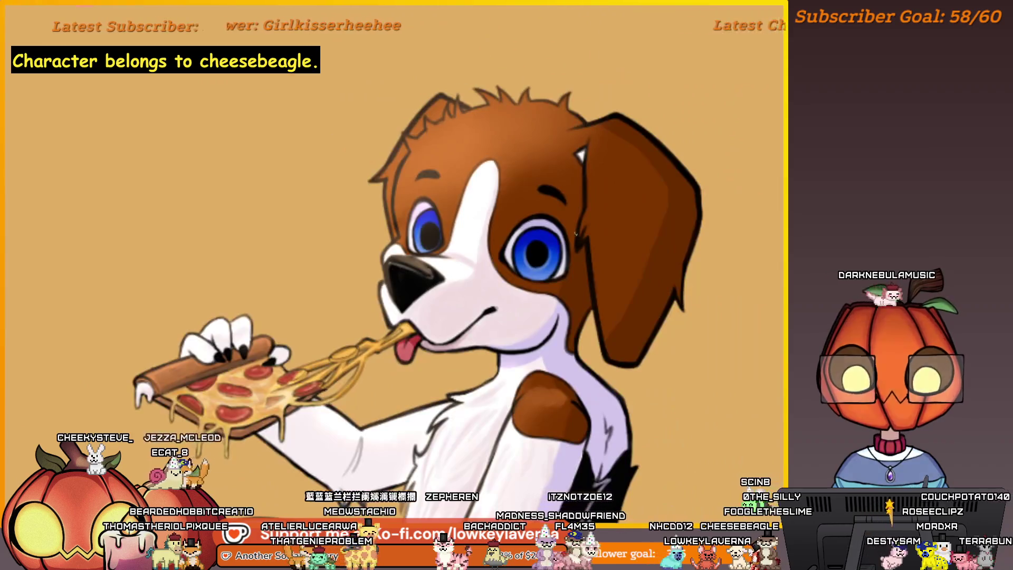
Zoom in on the beagle's ear and eye, then fit the whole canvas to the screen
scroll(473, 204, up, 5)
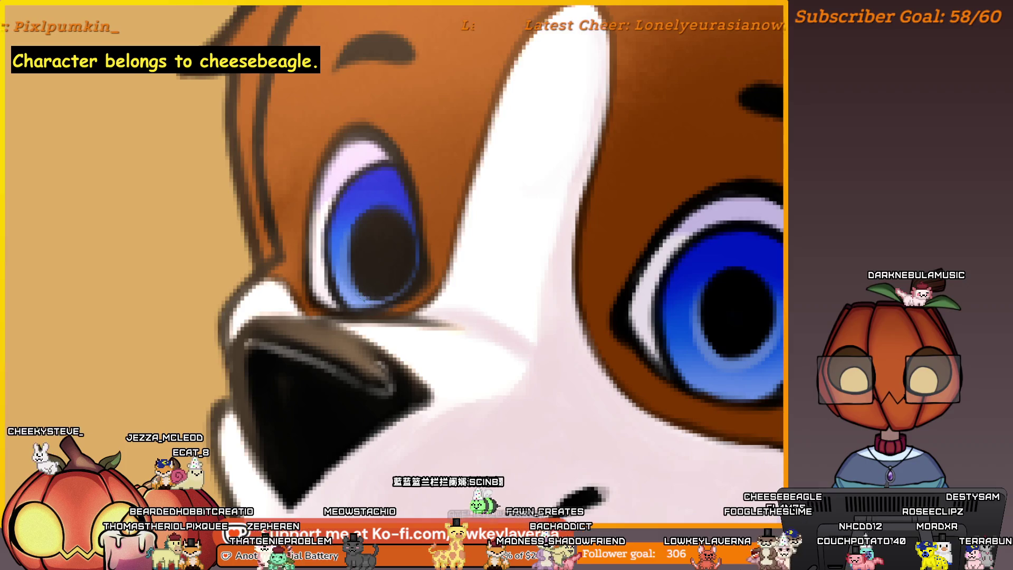
scroll(346, 227, down, 5)
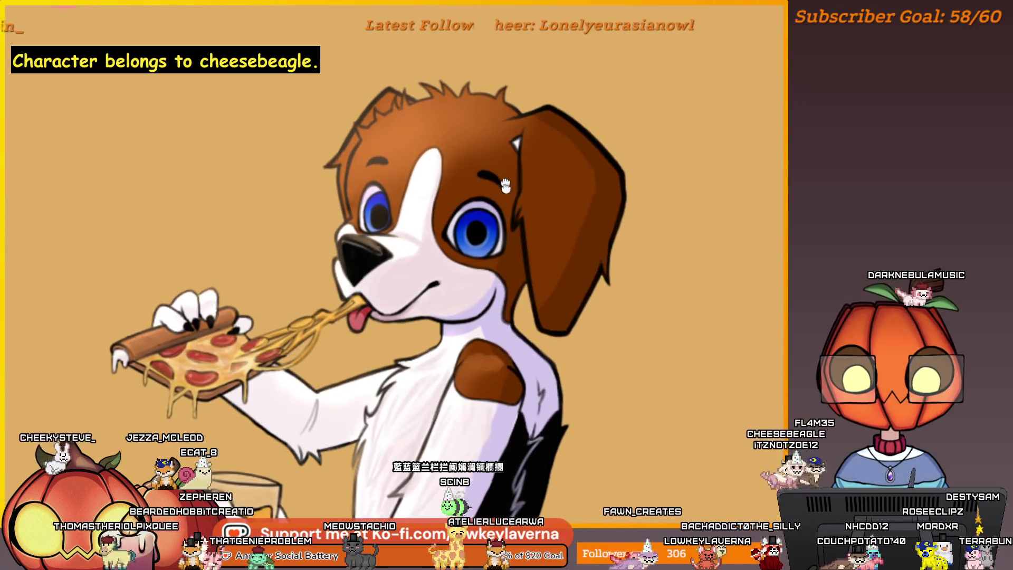
scroll(473, 240, up, 5)
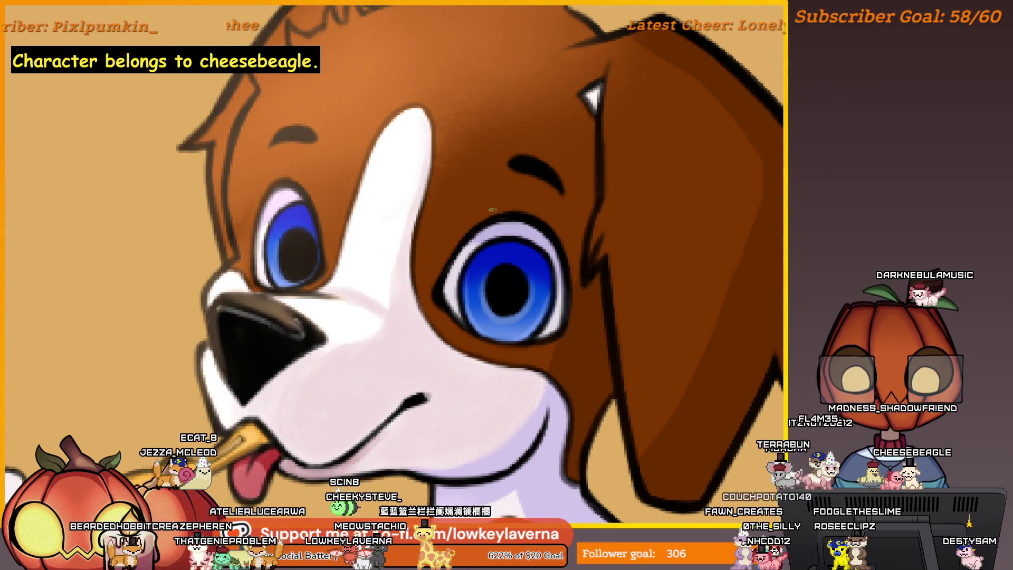
drag(494, 208, 391, 246)
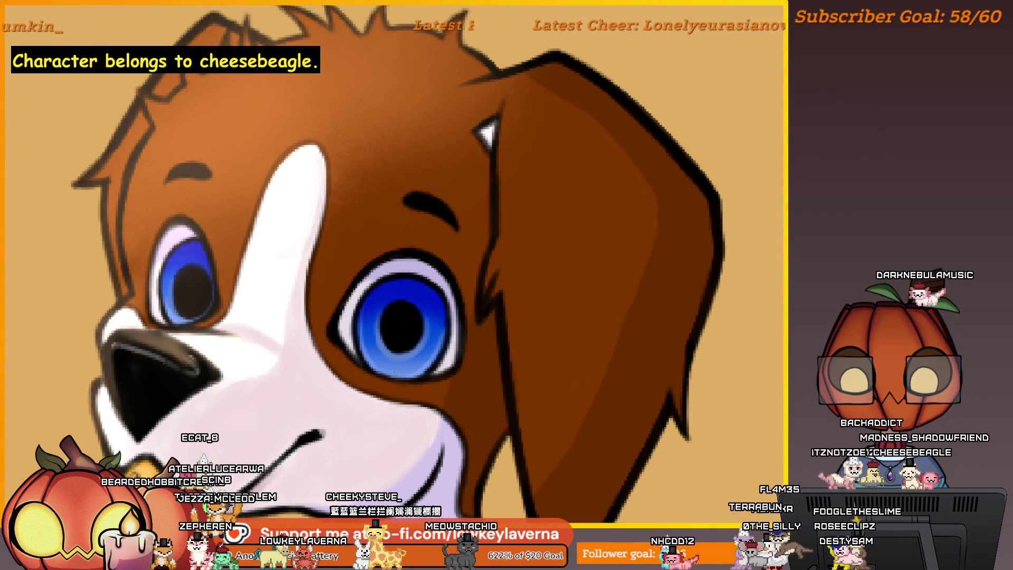
drag(313, 279, 247, 262)
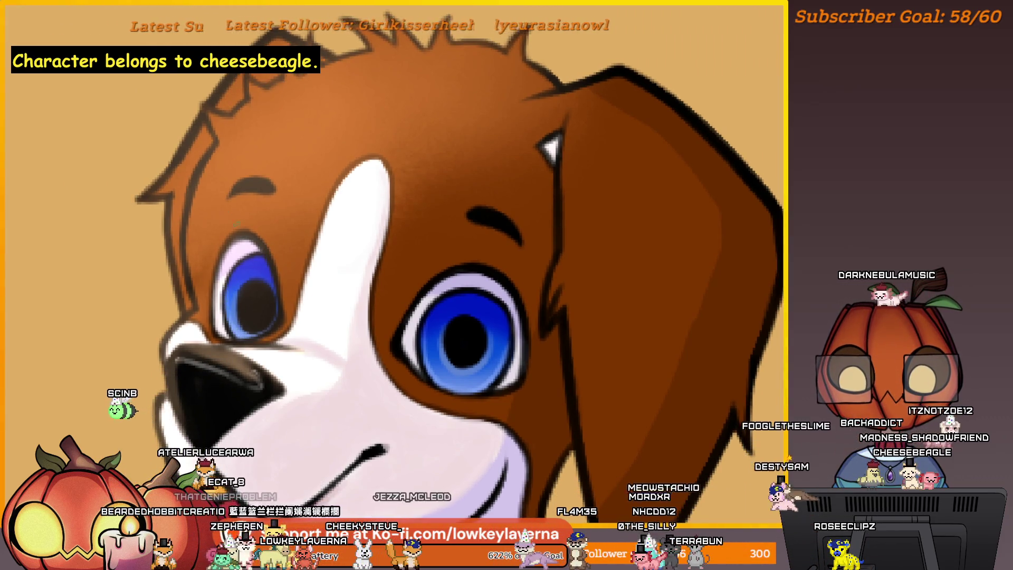
key(ctrl+0)
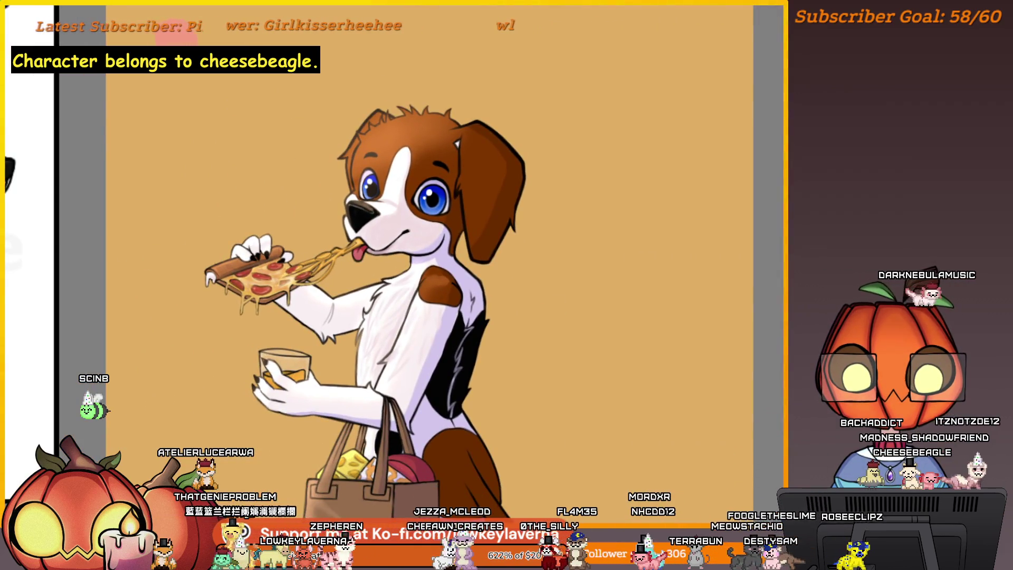
Reveal and widen the reference sheet beside the drawing, then zoom in on the pizza and chest
mouse_move(522, 316)
mouse_down()
mouse_move(588, 344)
mouse_move(667, 317)
mouse_up()
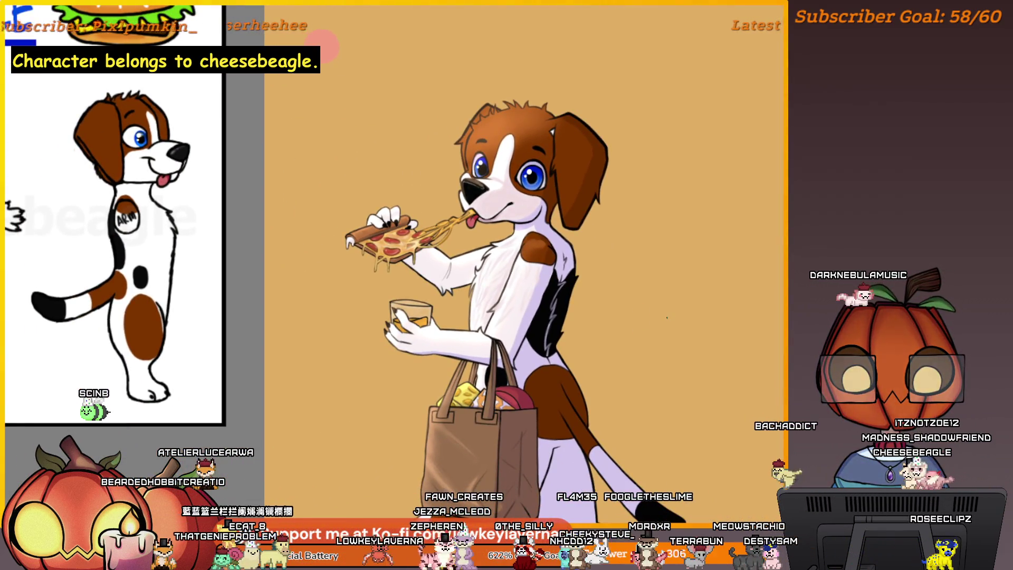
drag(322, 46, 416, 39)
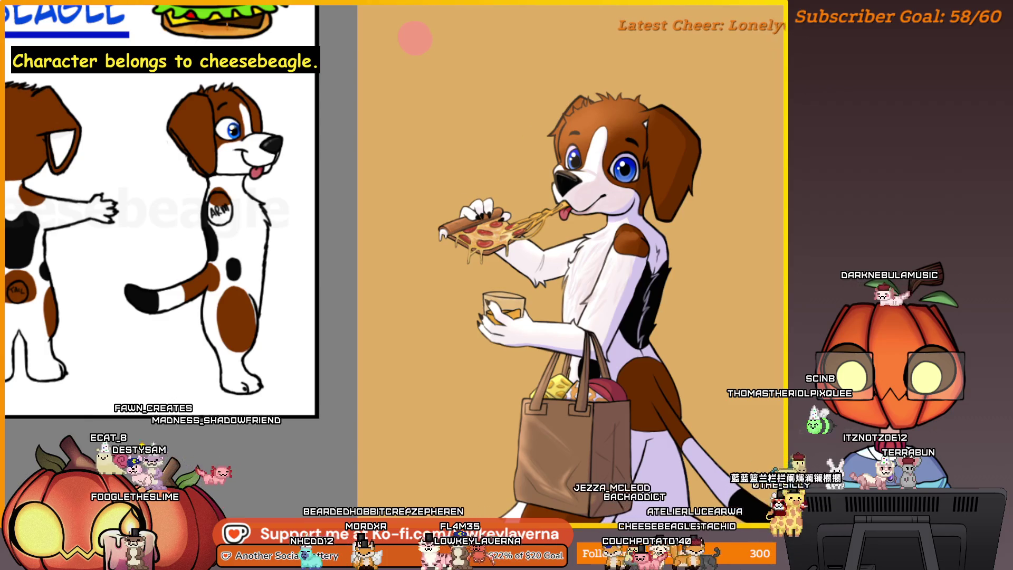
scroll(592, 231, up, 3)
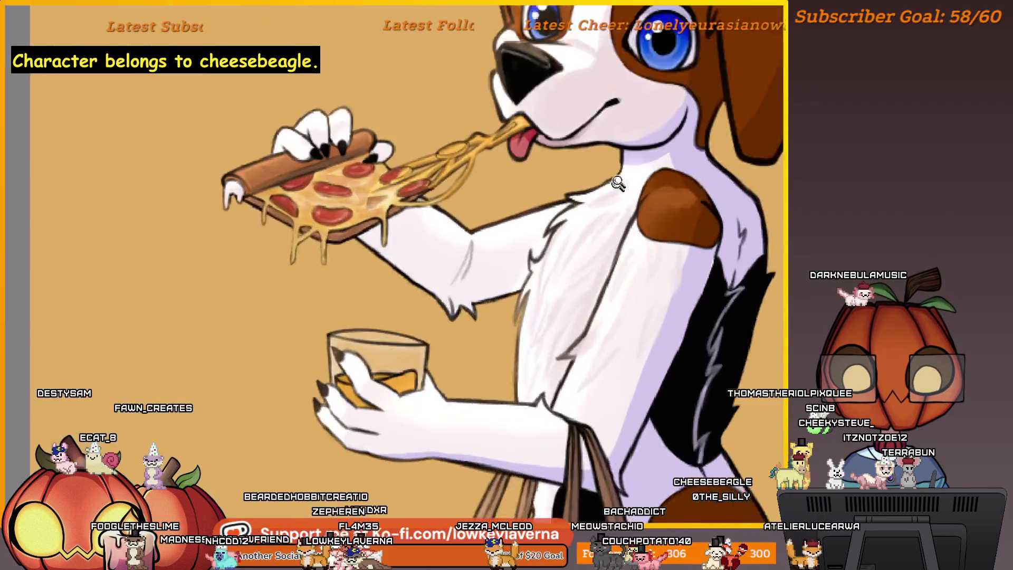
mouse_move(618, 214)
mouse_down()
mouse_move(591, 230)
mouse_move(590, 249)
mouse_up()
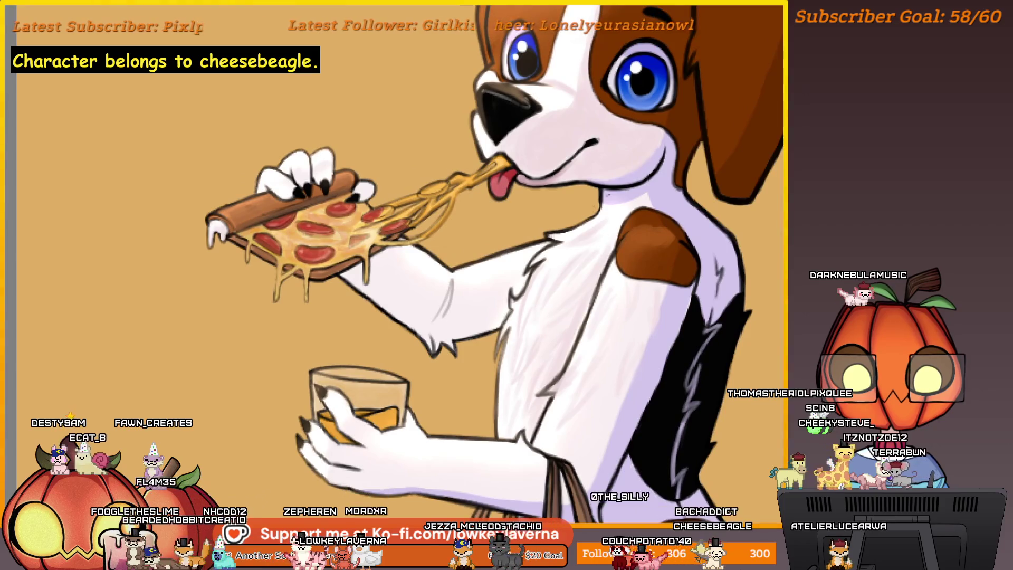
drag(544, 283, 493, 344)
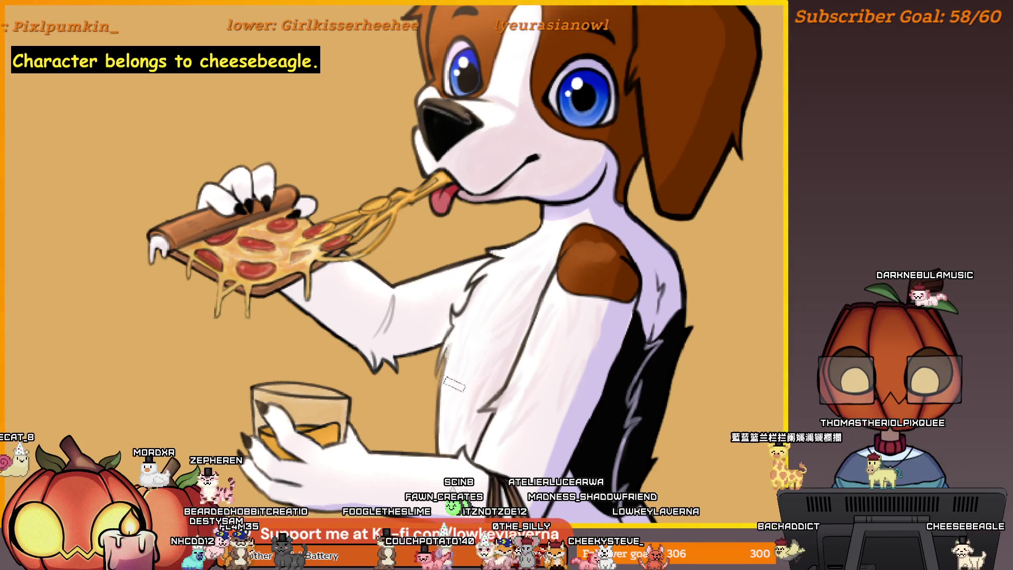
alt+click(512, 289)
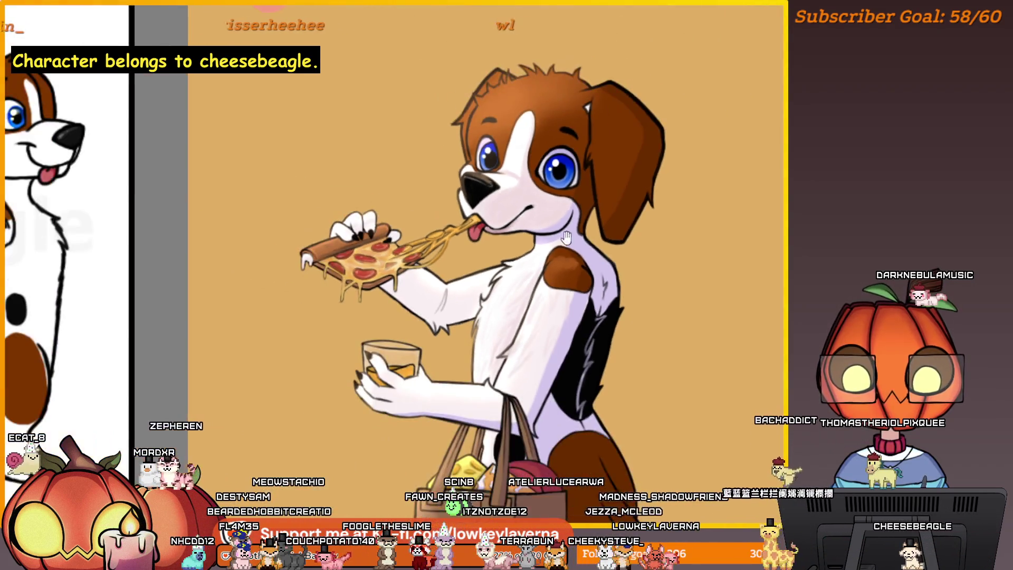
click(528, 305)
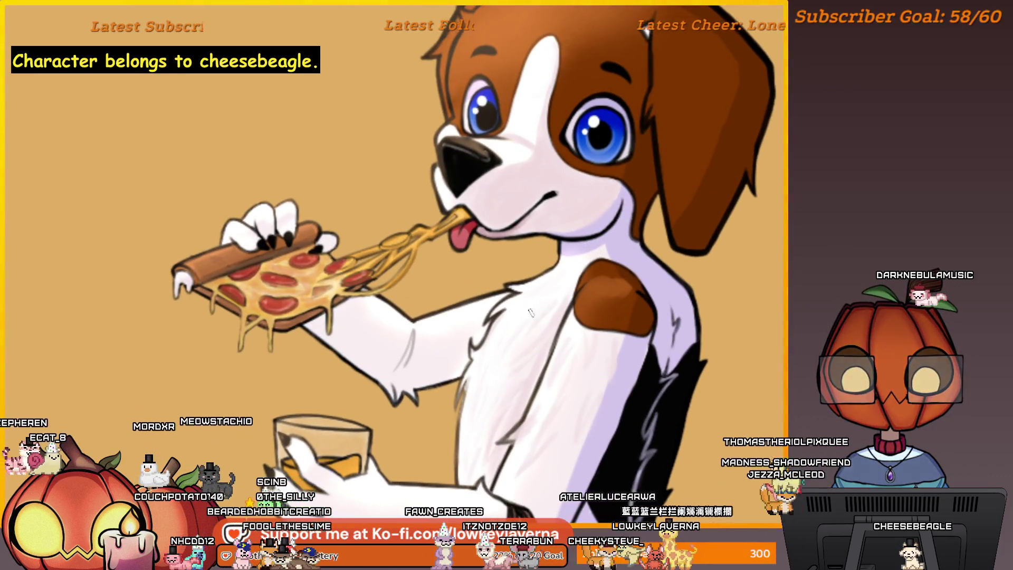
scroll(512, 326, up, 4)
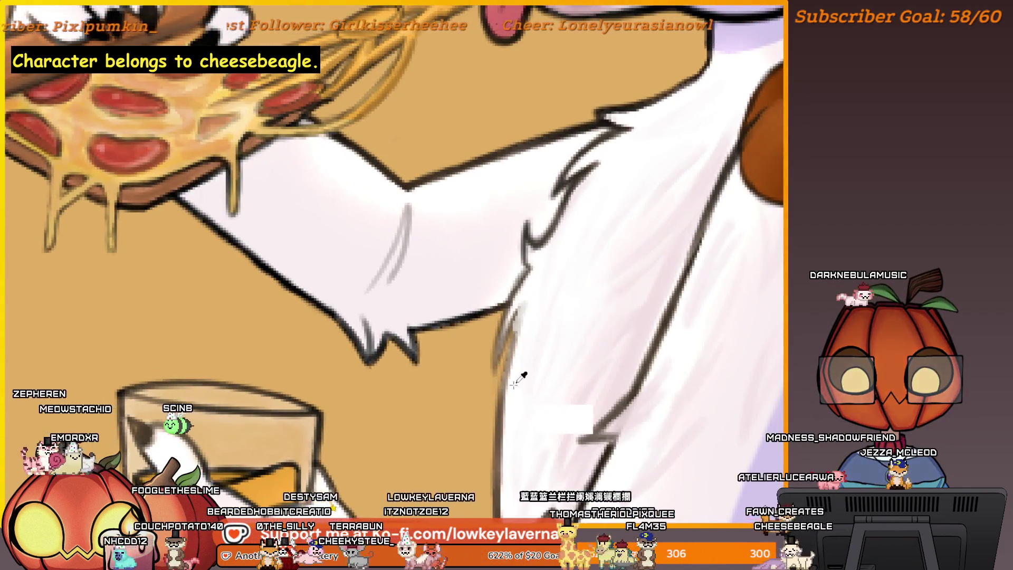
drag(513, 350, 481, 382)
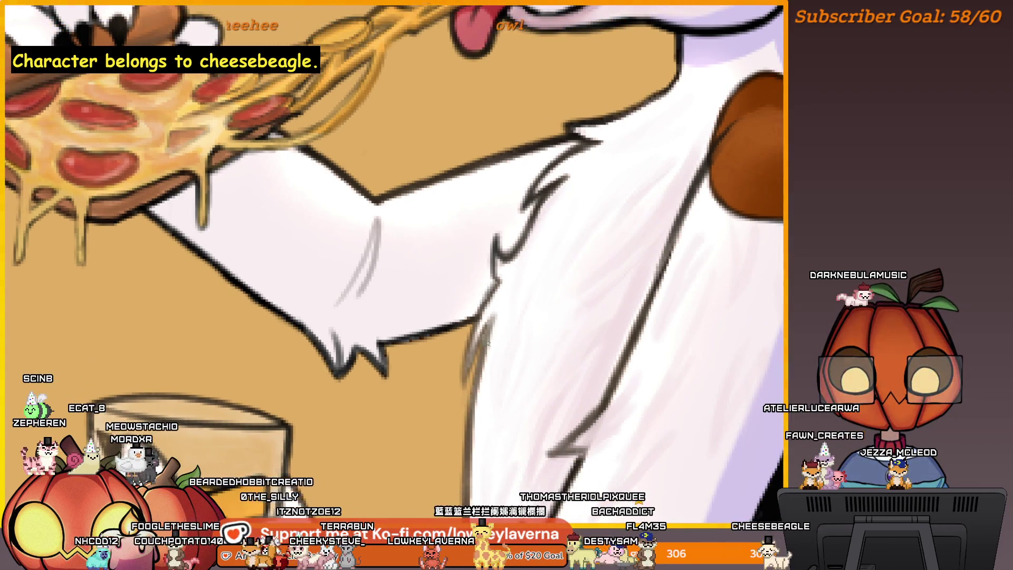
scroll(530, 256, down, 5)
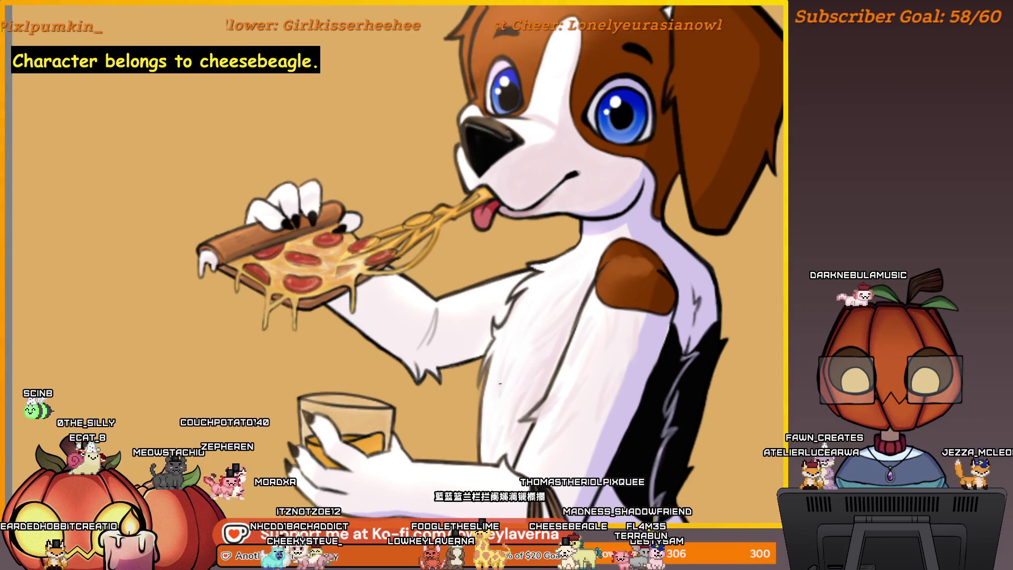
scroll(586, 268, down, 2)
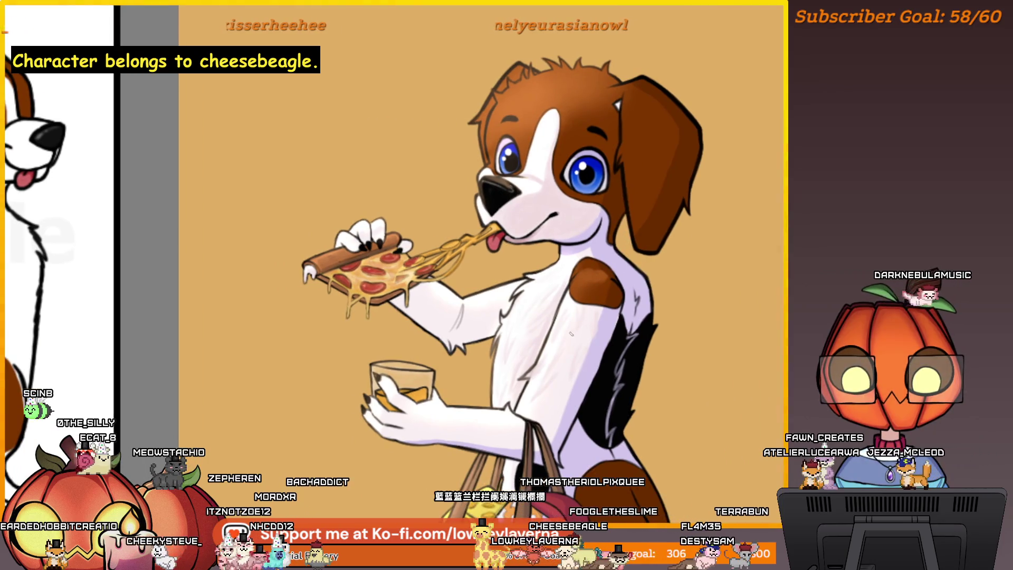
scroll(571, 334, up, 4)
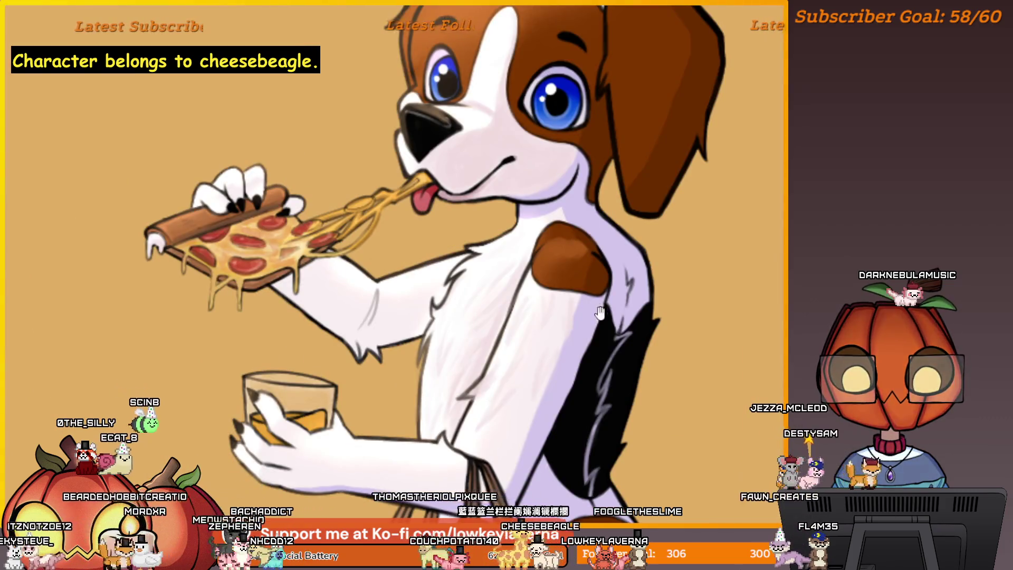
drag(601, 312, 529, 351)
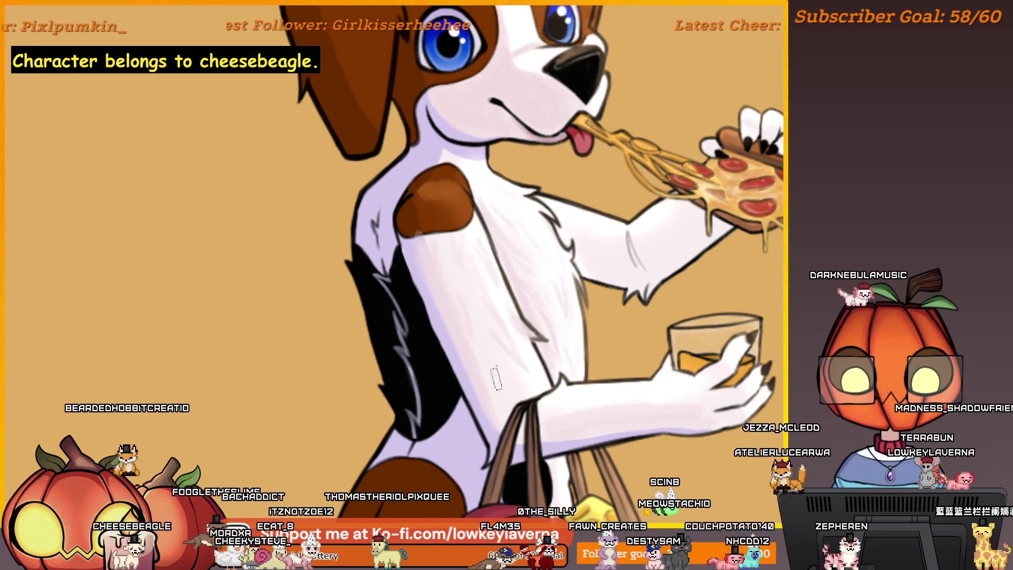
scroll(498, 408, down, 5)
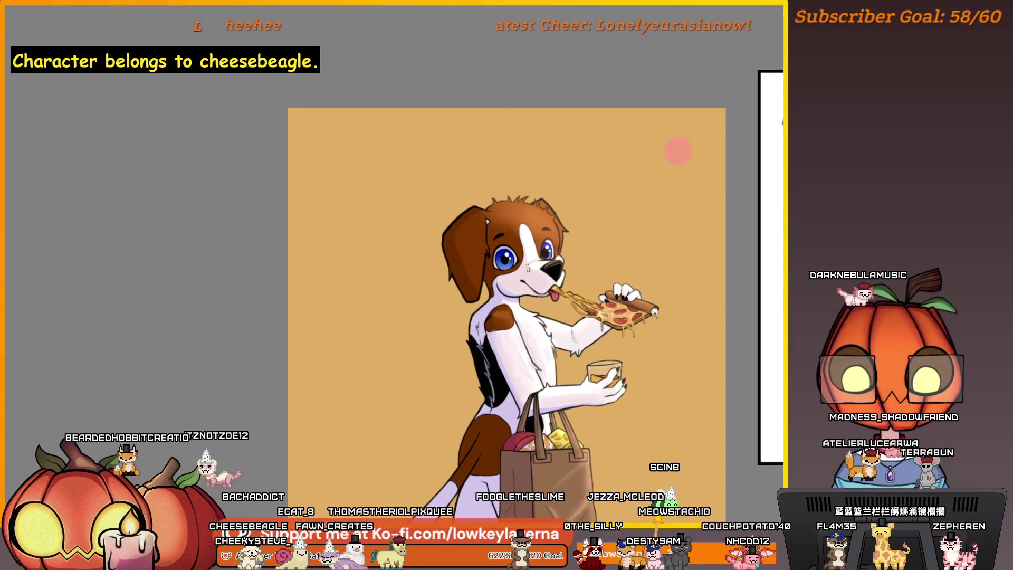
scroll(536, 229, up, 5)
scroll(532, 255, down, 3)
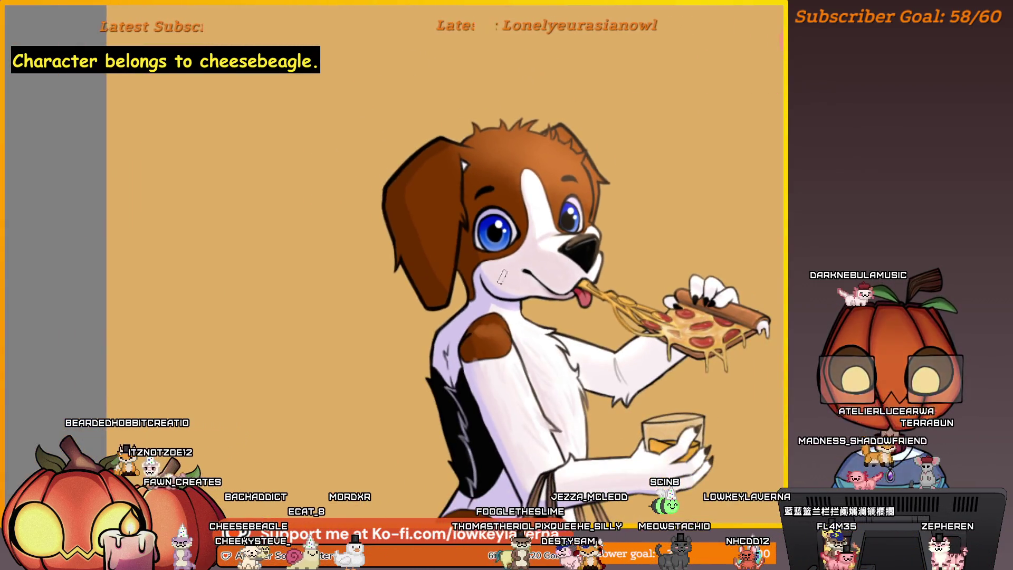
drag(549, 311, 544, 272)
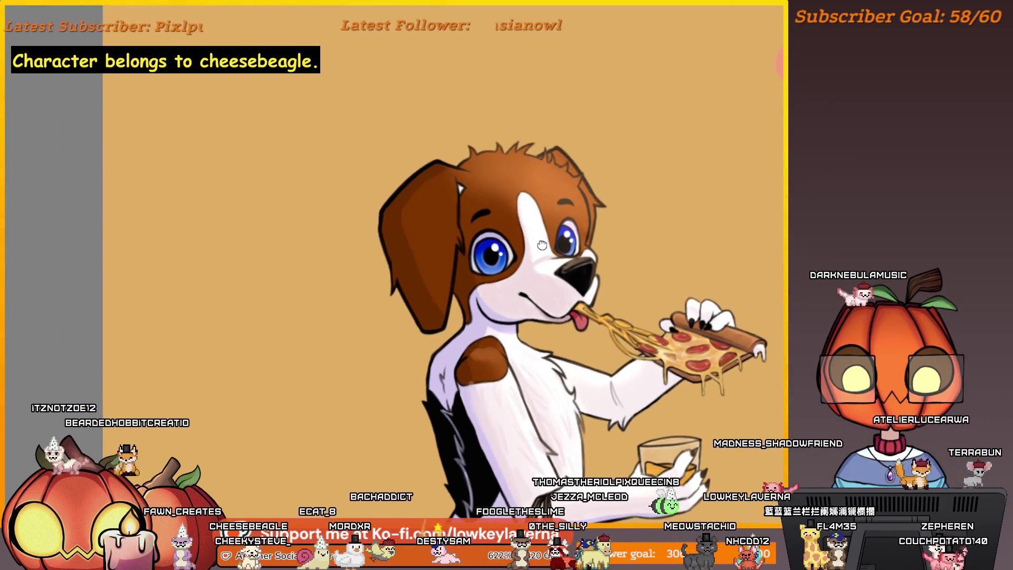
drag(555, 218, 596, 251)
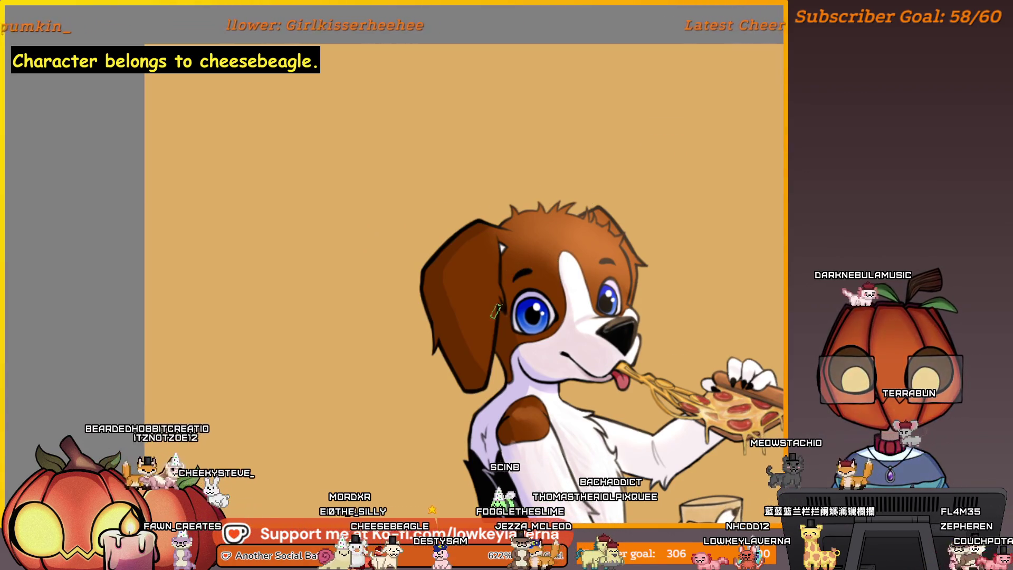
scroll(498, 246, up, 4)
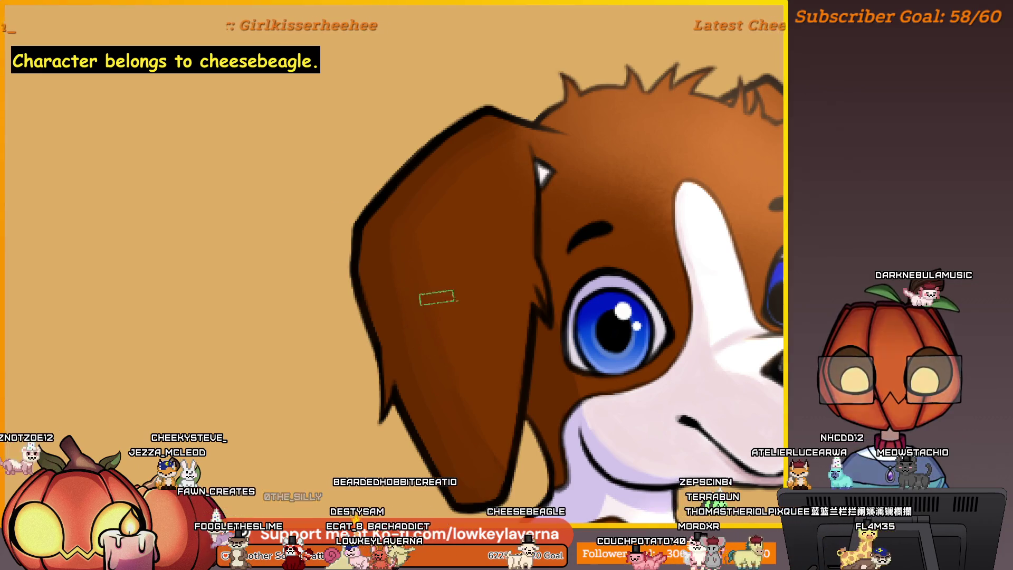
key(ctrl+0)
scroll(478, 326, up, 2)
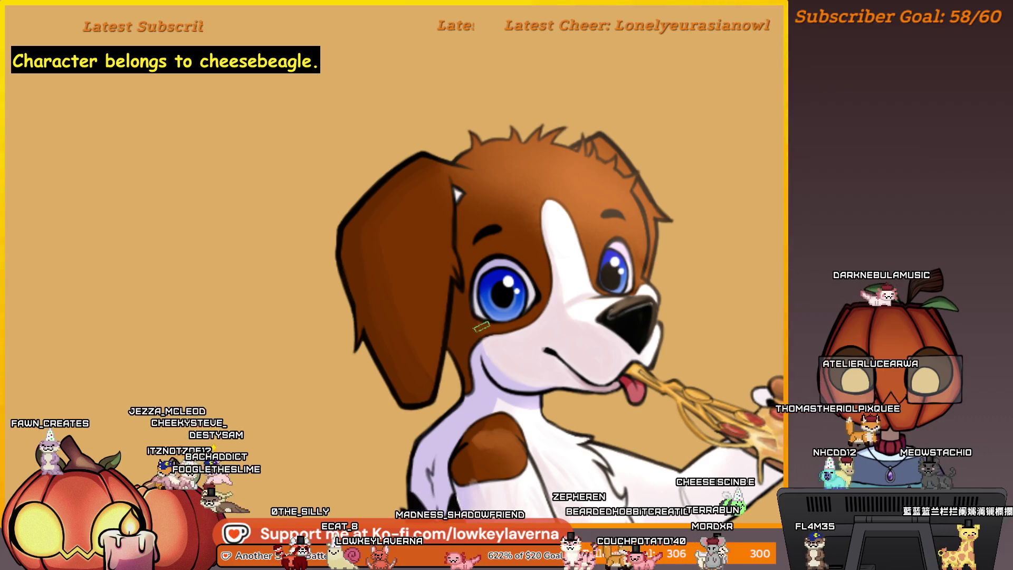
drag(480, 332, 471, 354)
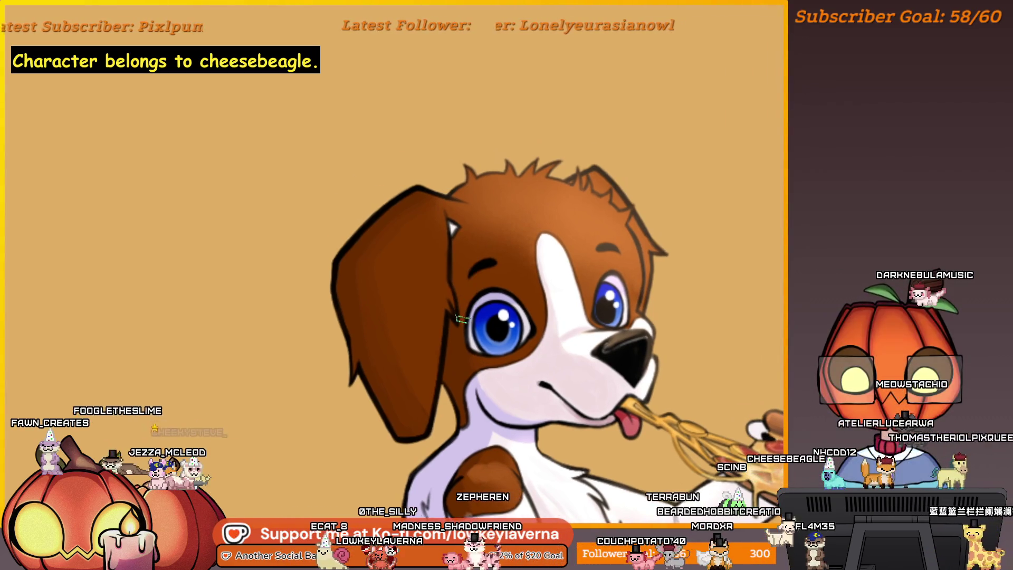
drag(466, 226, 463, 289)
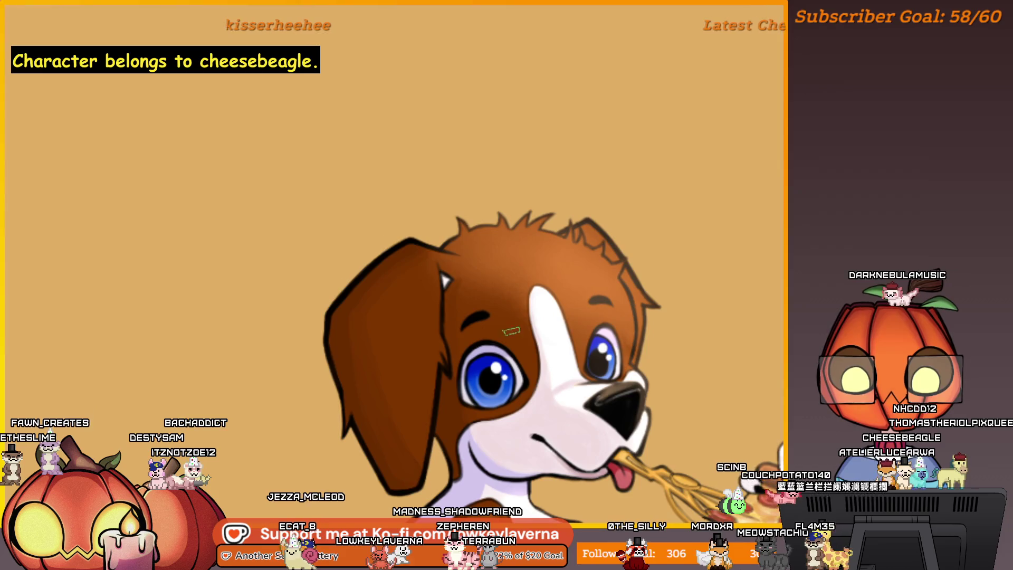
key(m)
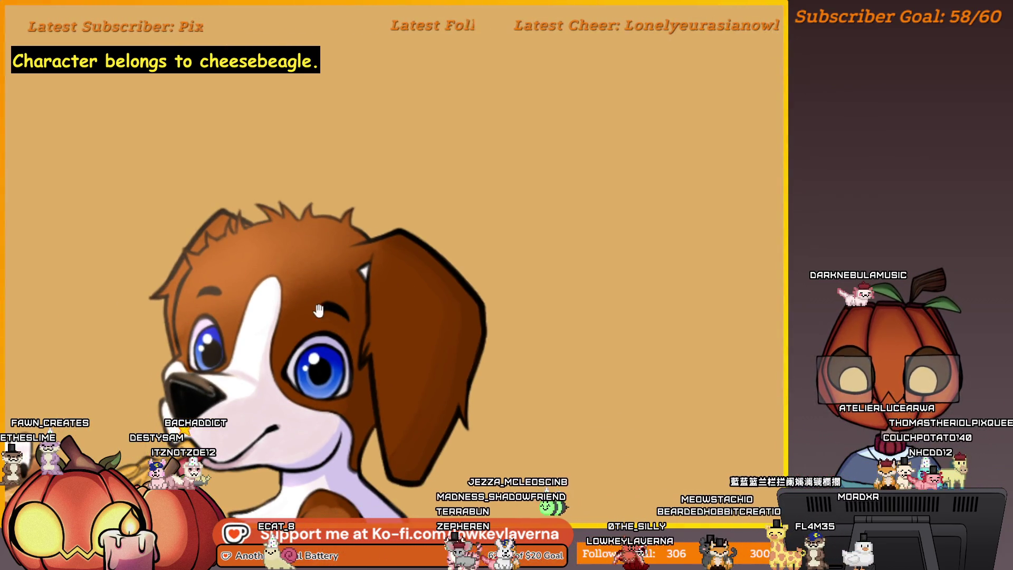
scroll(318, 311, up, 2)
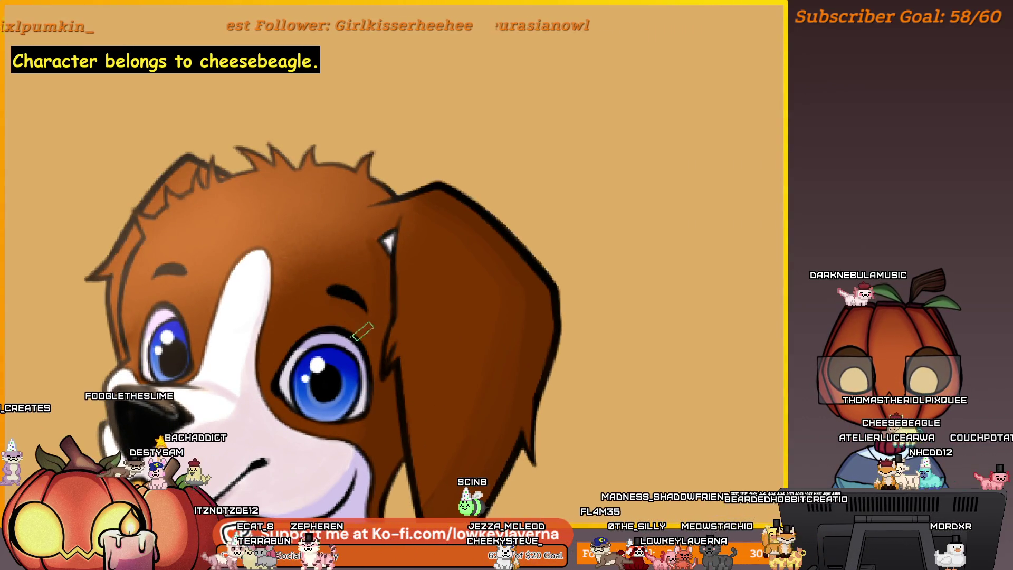
scroll(361, 335, down, 2)
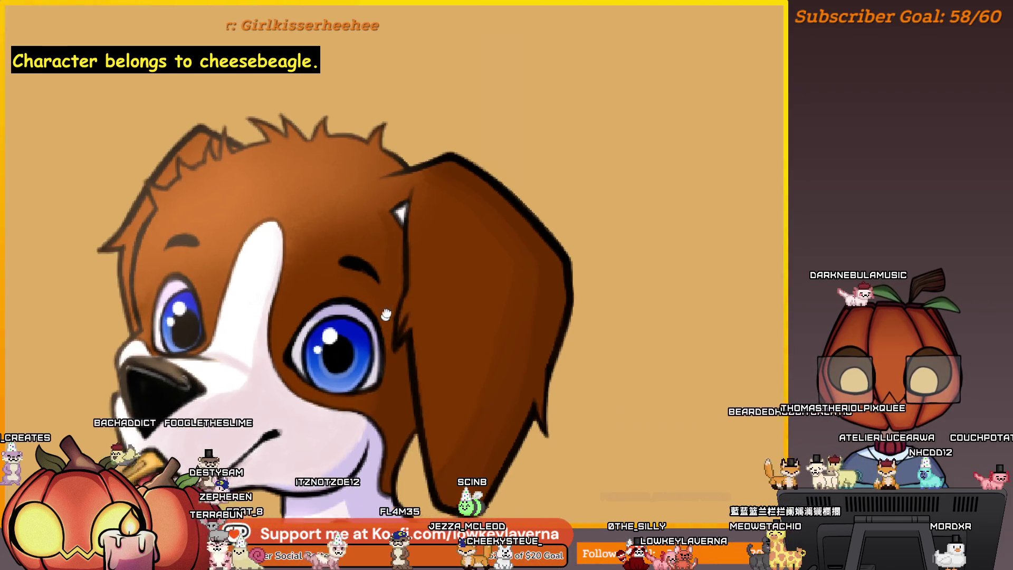
scroll(362, 335, left, 3)
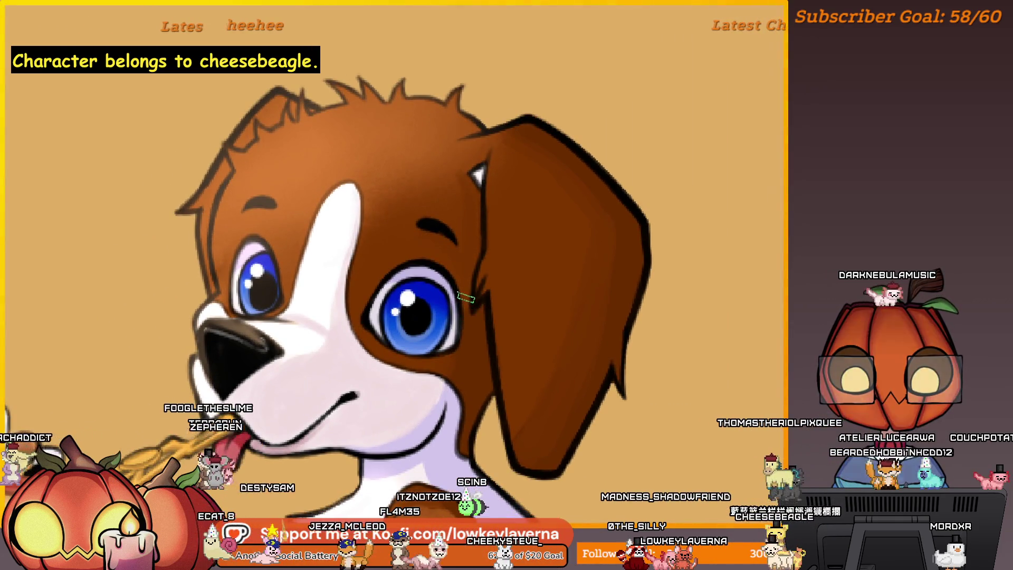
scroll(464, 301, up, 4)
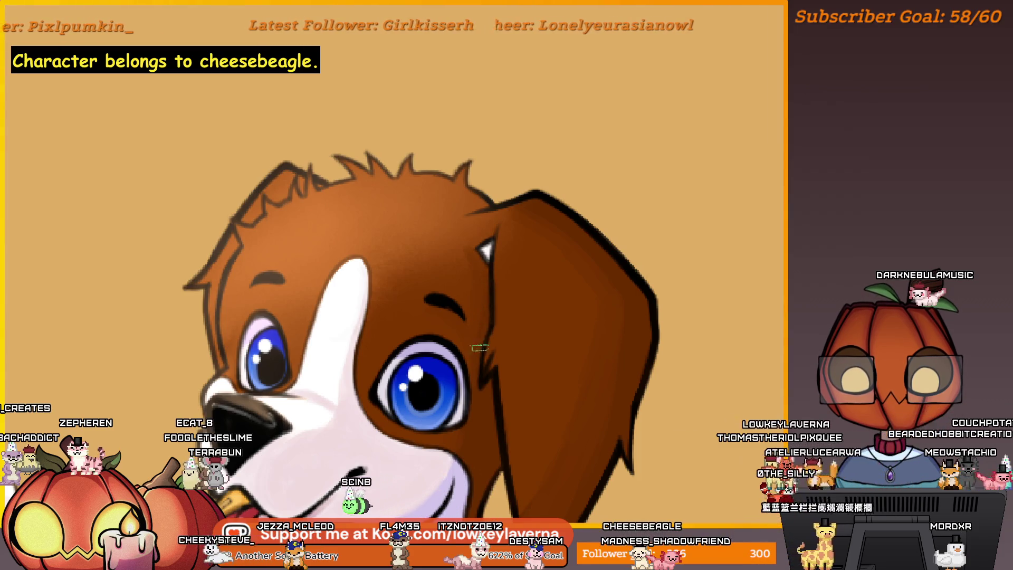
scroll(501, 297, up, 3)
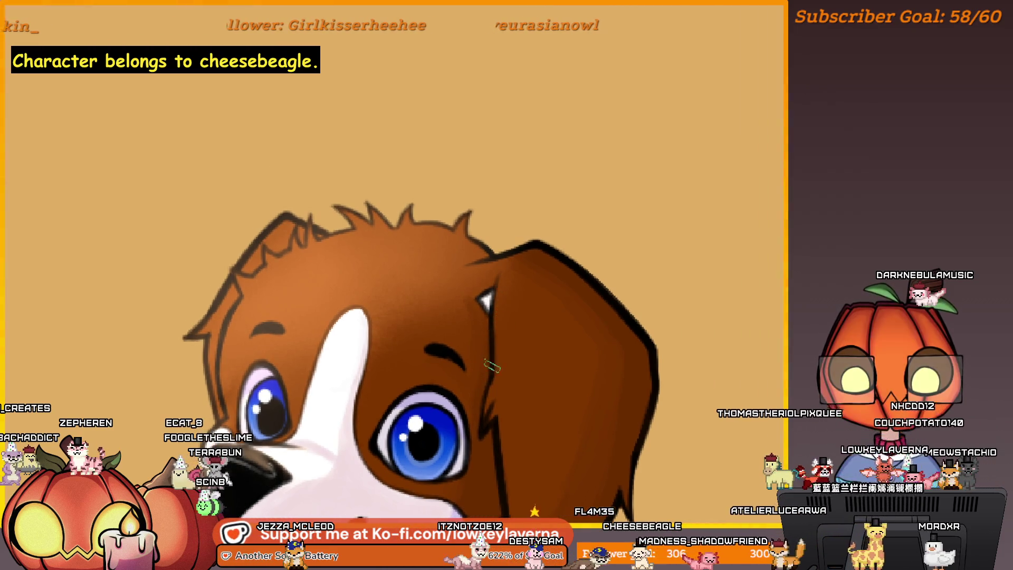
mouse_move(472, 287)
mouse_down()
mouse_move(482, 335)
mouse_move(513, 309)
mouse_up()
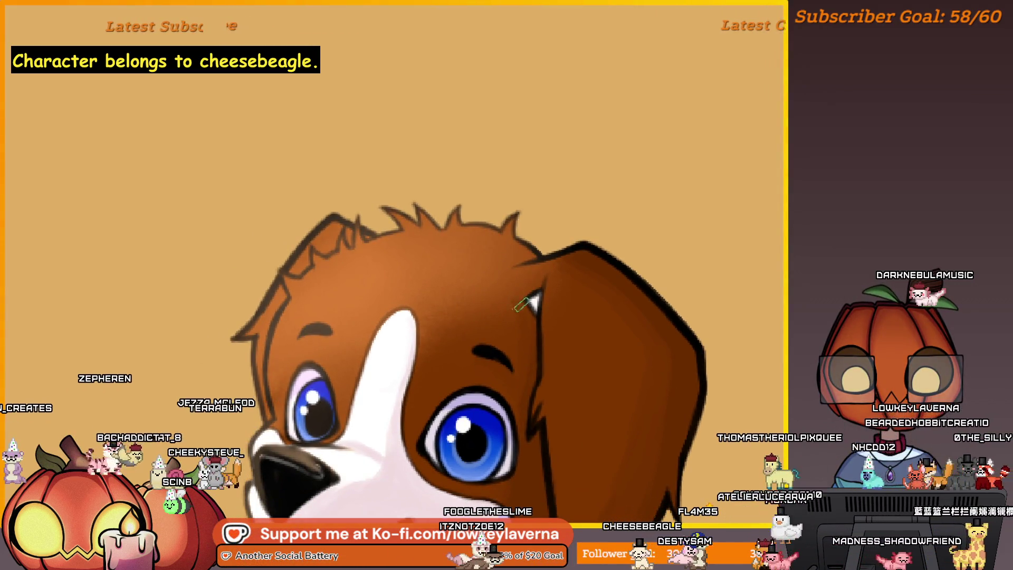
mouse_move(493, 252)
mouse_down()
mouse_move(378, 261)
mouse_move(262, 252)
mouse_up()
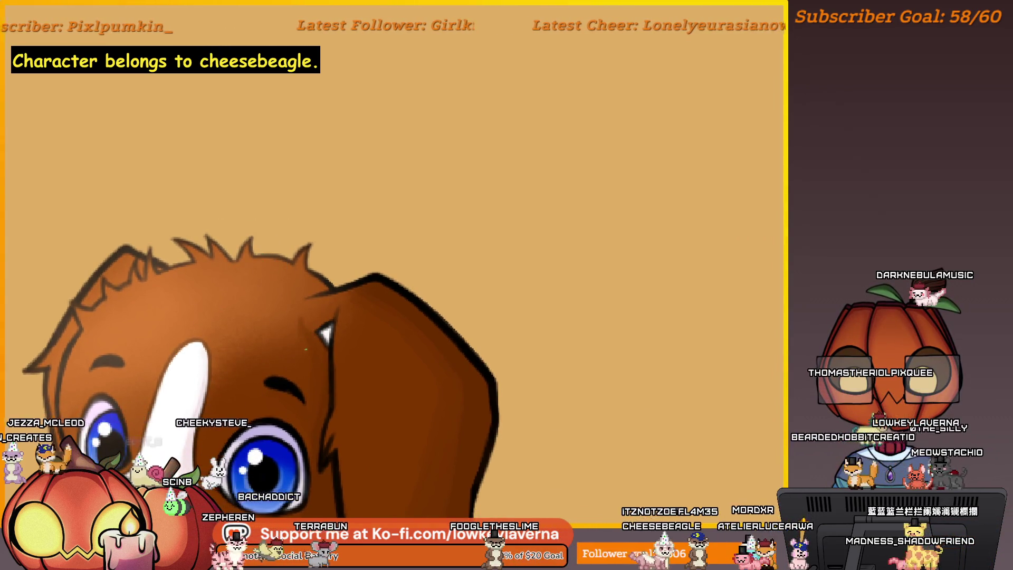
scroll(310, 257, down, 5)
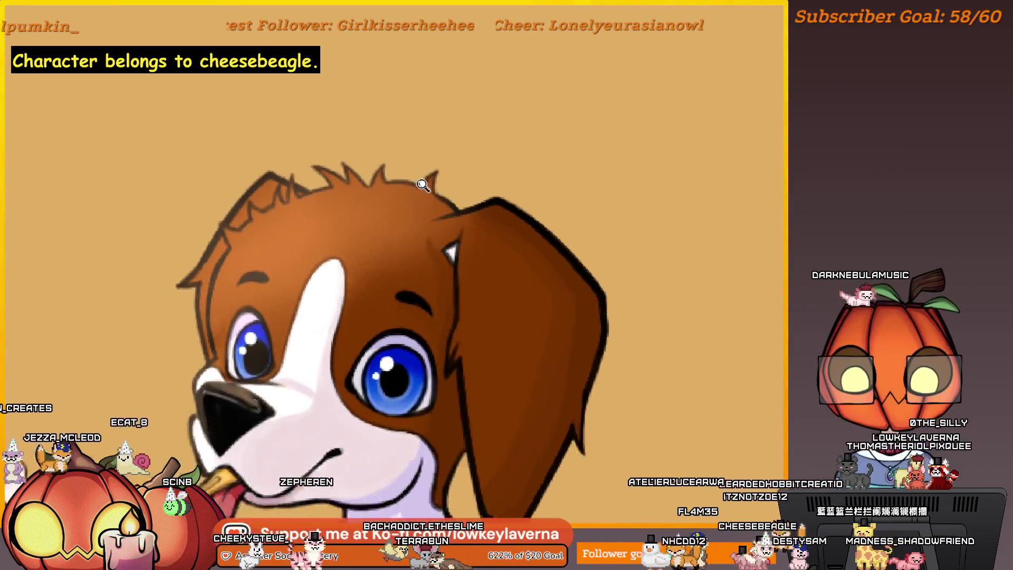
scroll(432, 200, up, 3)
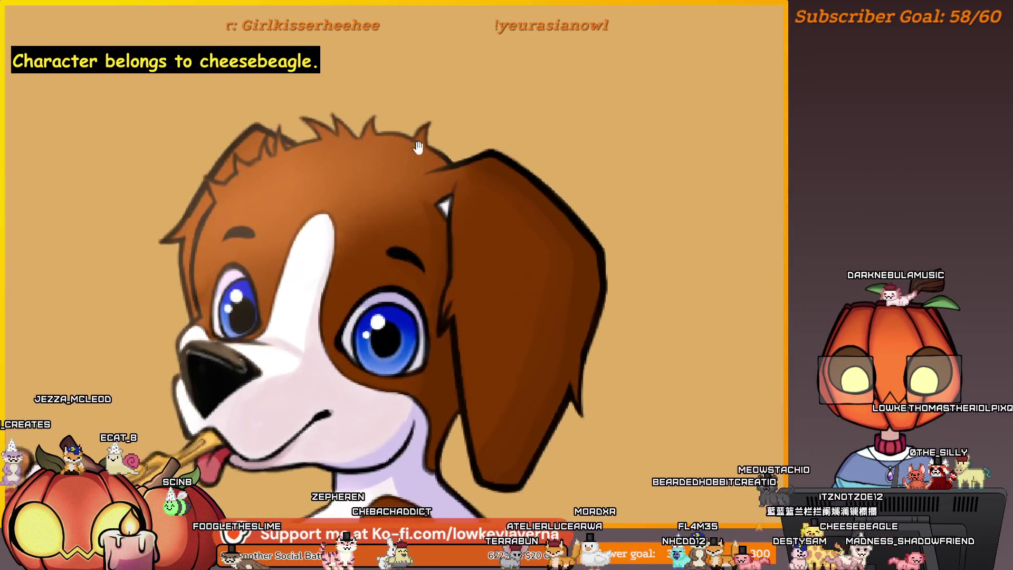
scroll(432, 106, down, 3)
key(m)
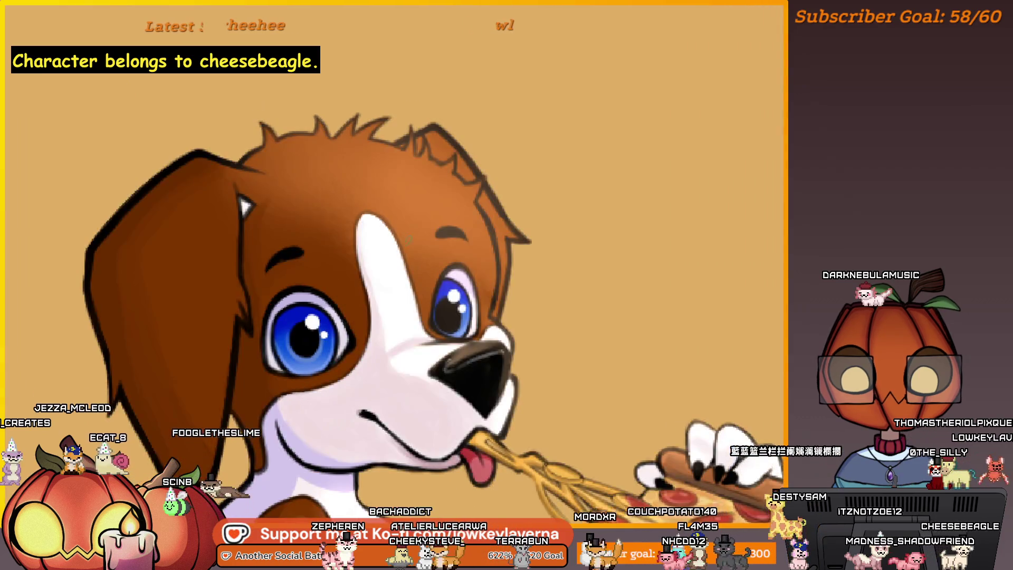
scroll(432, 228, up, 3)
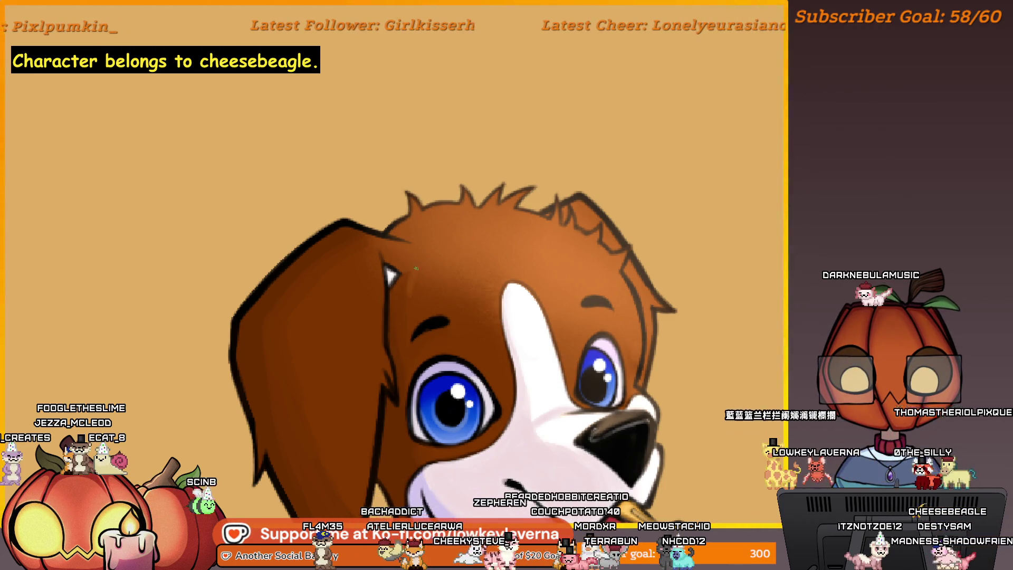
drag(451, 201, 419, 241)
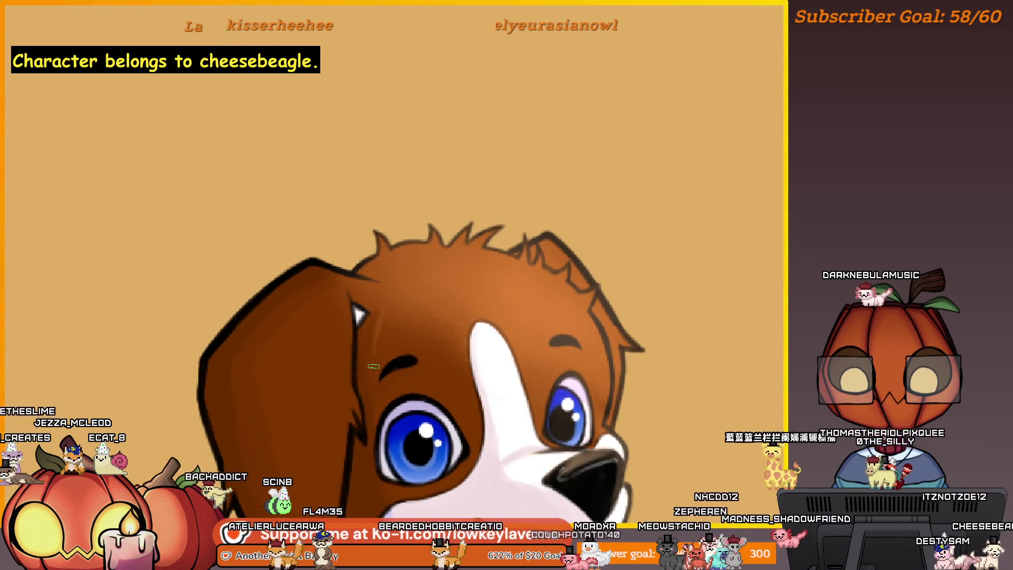
scroll(414, 272, down, 3)
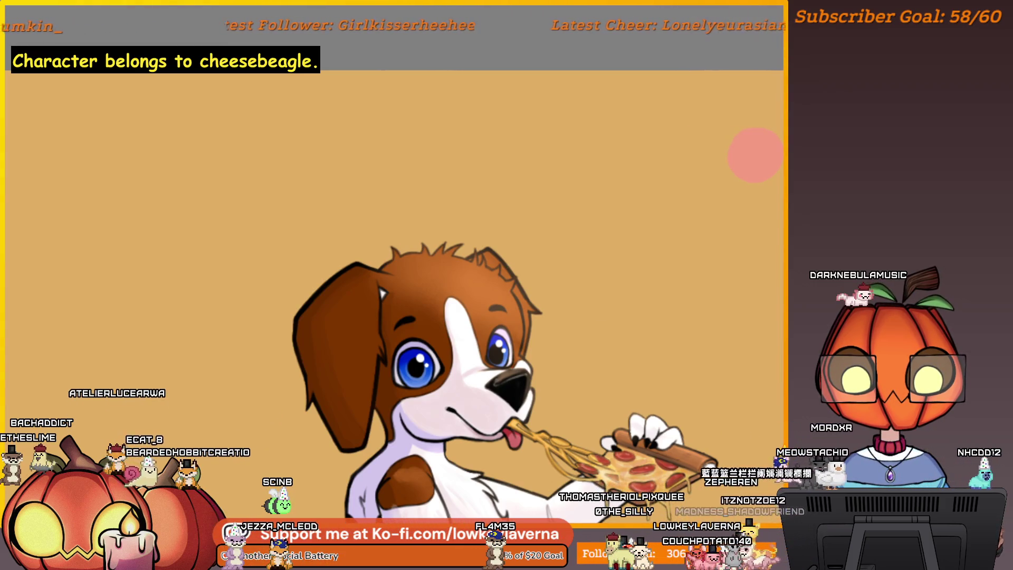
scroll(377, 336, up, 5)
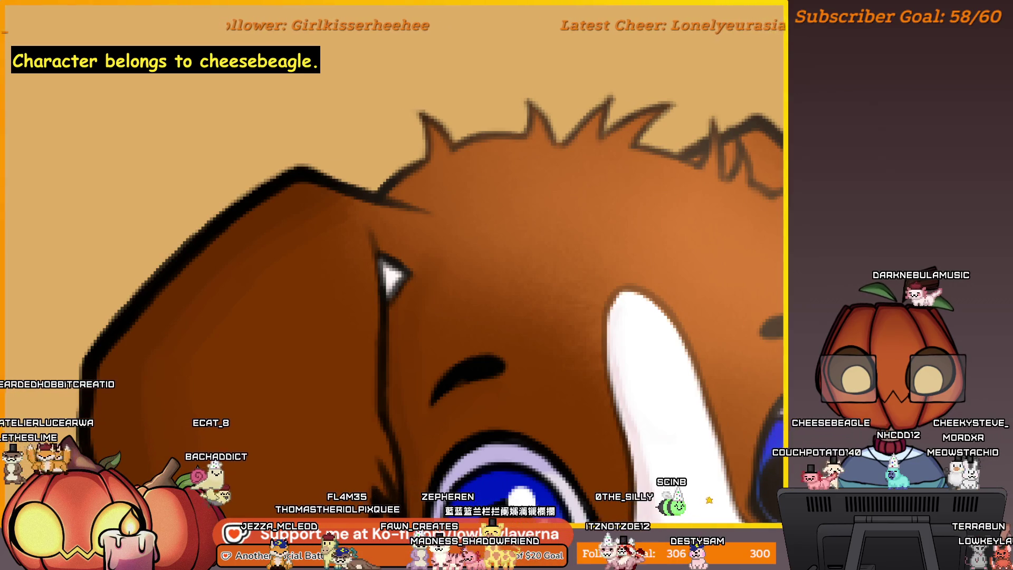
scroll(455, 281, down, 3)
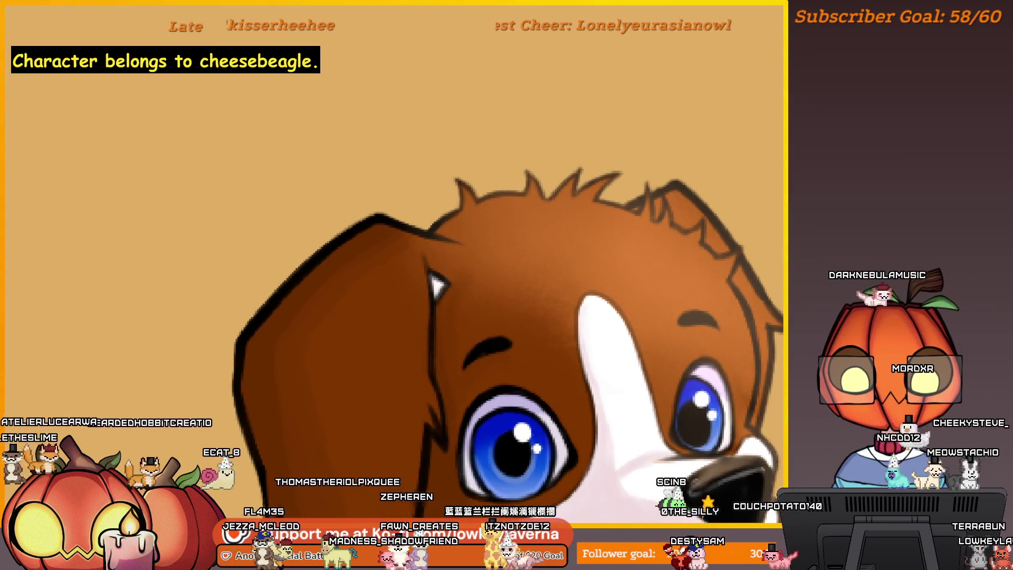
drag(455, 281, 448, 273)
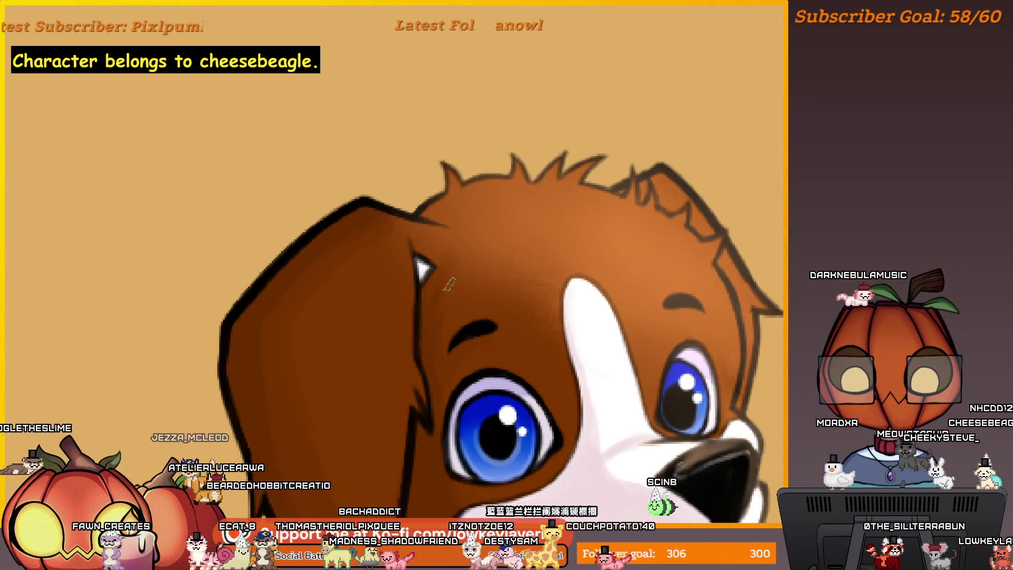
drag(442, 318, 451, 280)
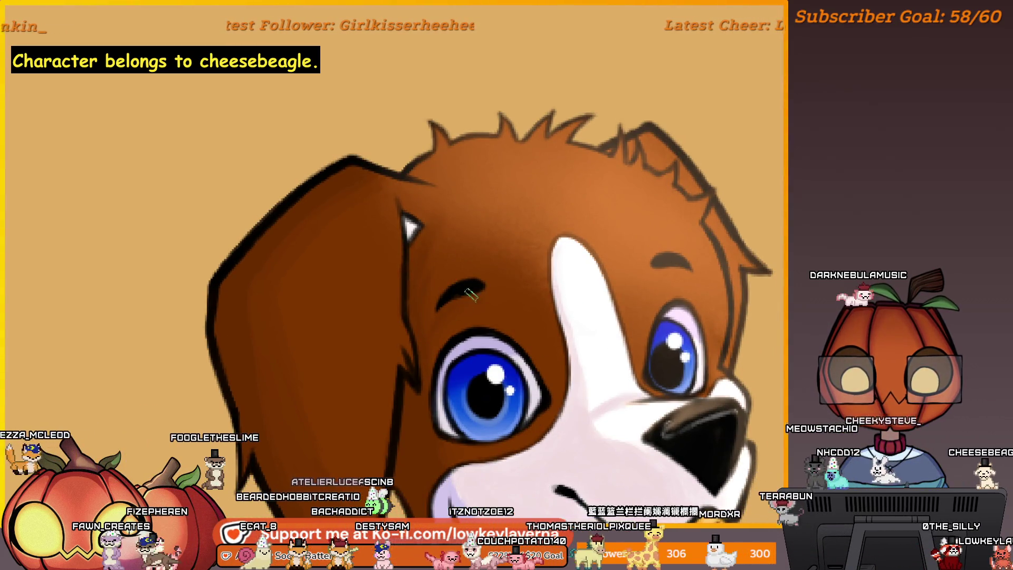
drag(471, 295, 484, 317)
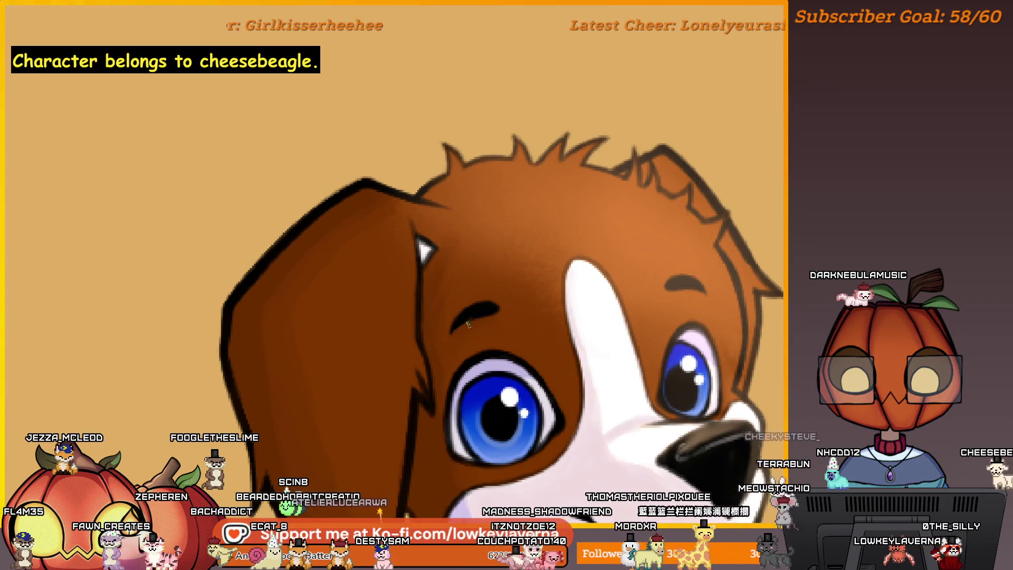
scroll(469, 324, down, 2)
scroll(475, 249, up, 2)
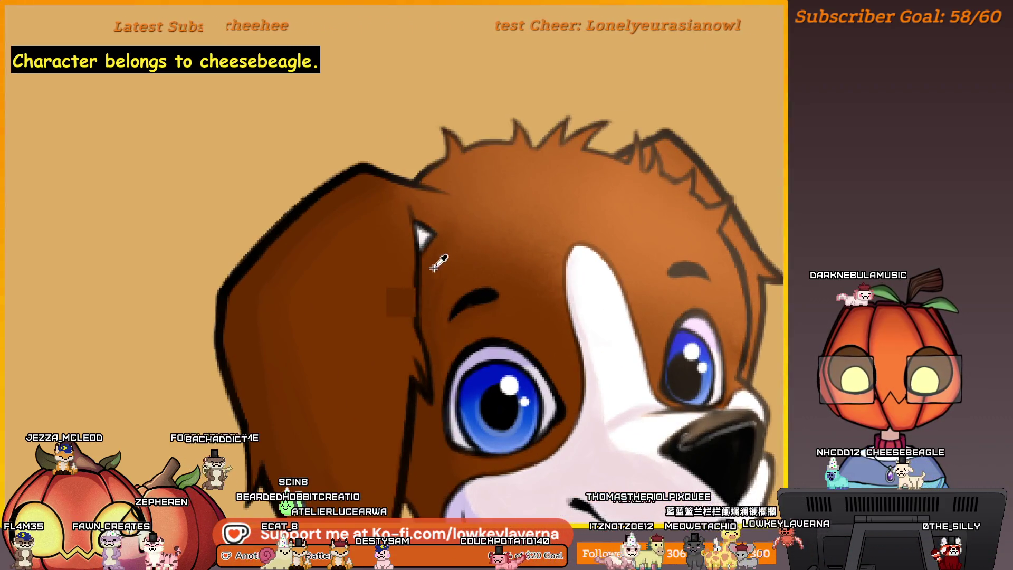
drag(696, 284, 686, 298)
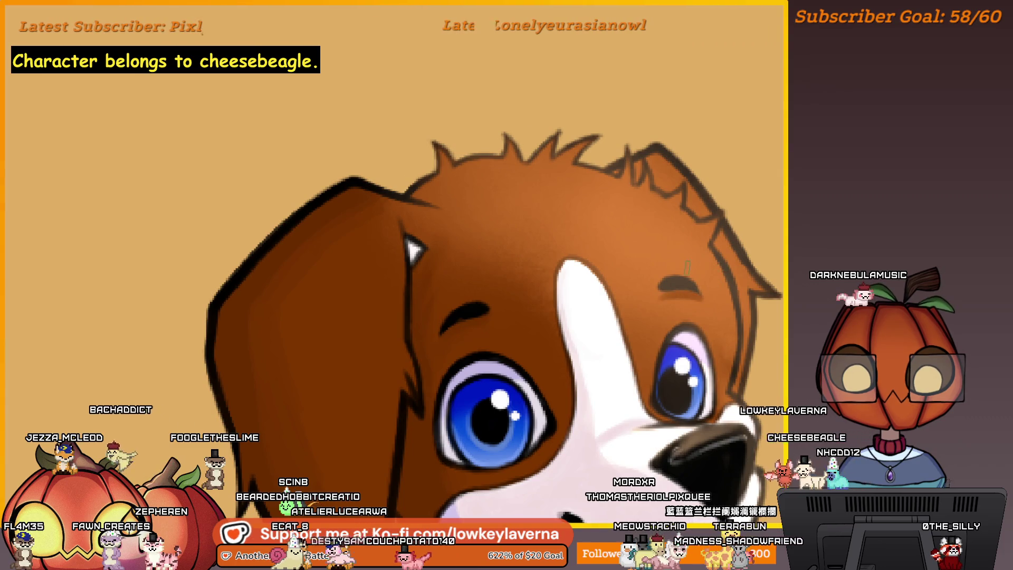
key(m)
mouse_move(127, 294)
mouse_down()
mouse_move(445, 269)
mouse_move(413, 365)
mouse_up()
click(413, 365)
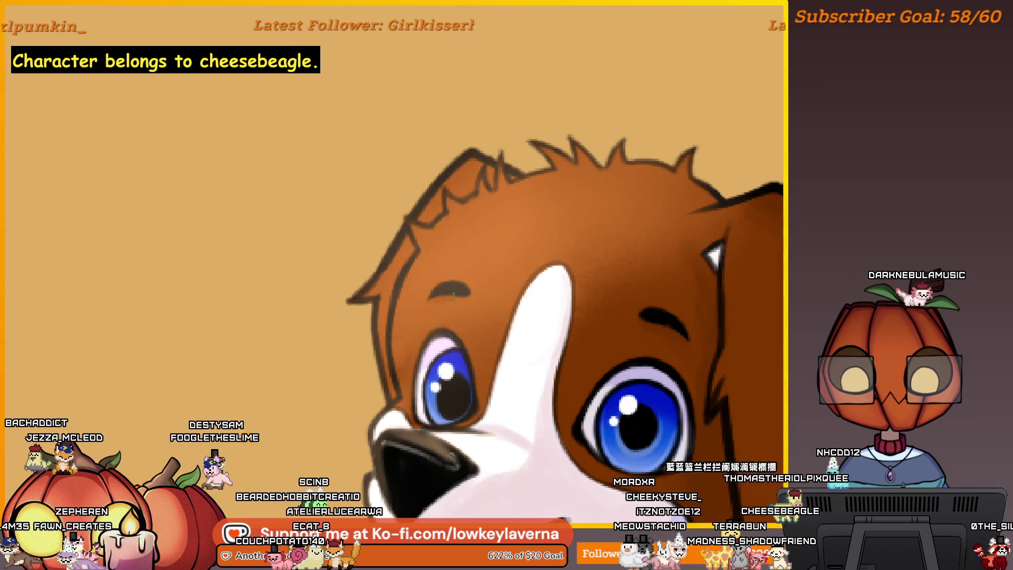
key(ctrl+minus)
key(ctrl+minus)
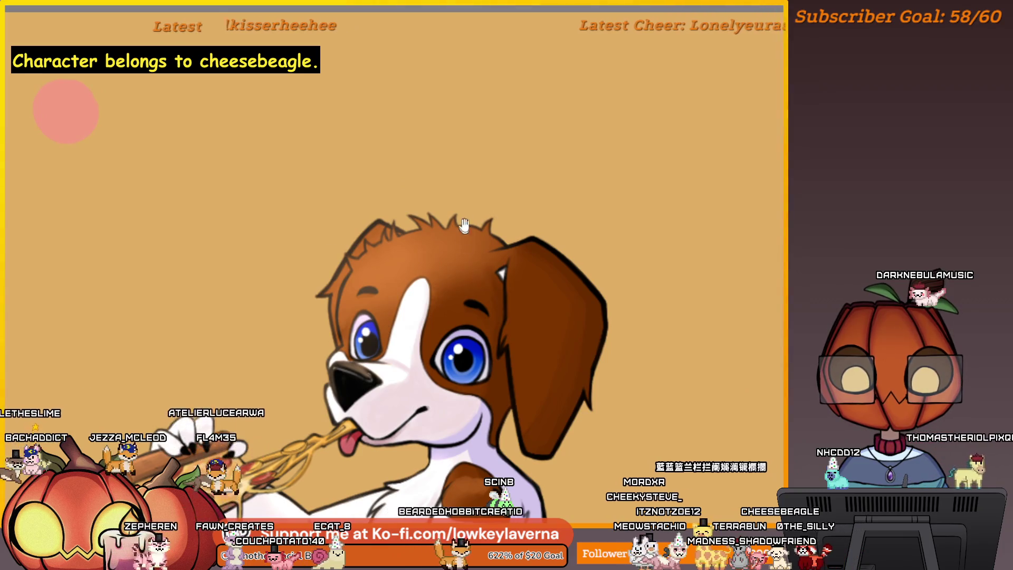
drag(481, 240, 523, 283)
click(524, 283)
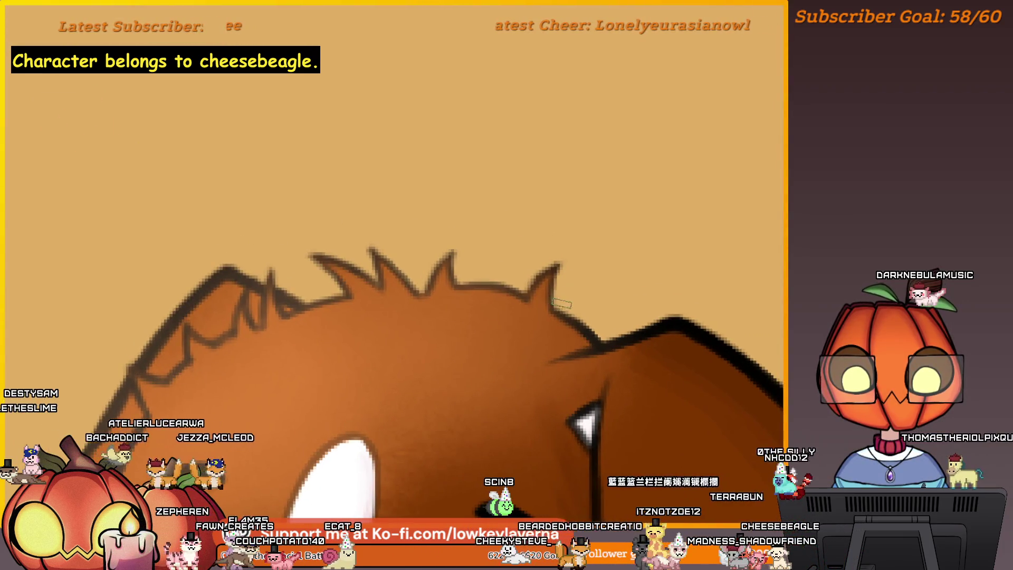
drag(552, 280, 595, 193)
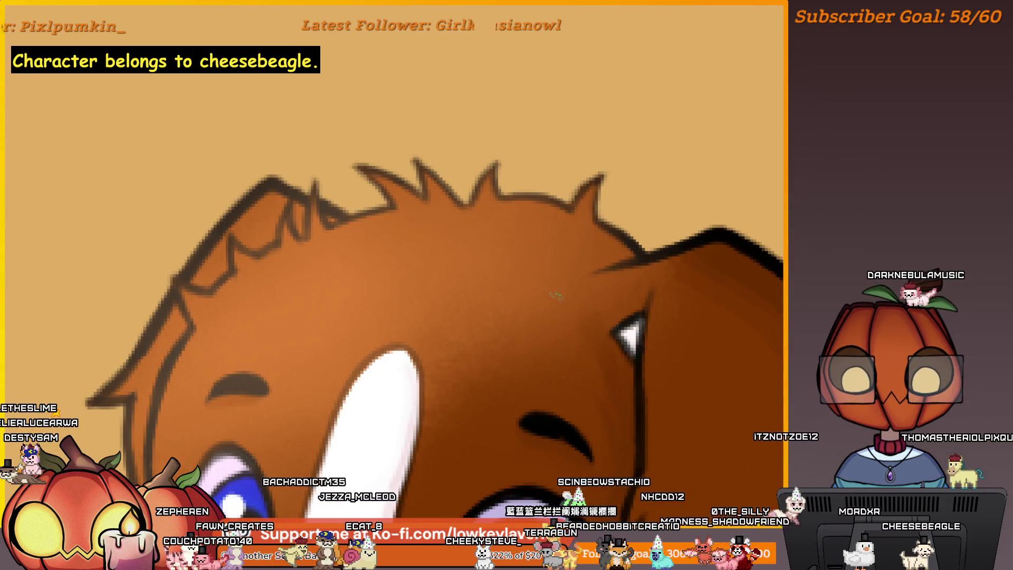
scroll(588, 248, up, 2)
drag(580, 266, 612, 323)
scroll(547, 285, left, 3)
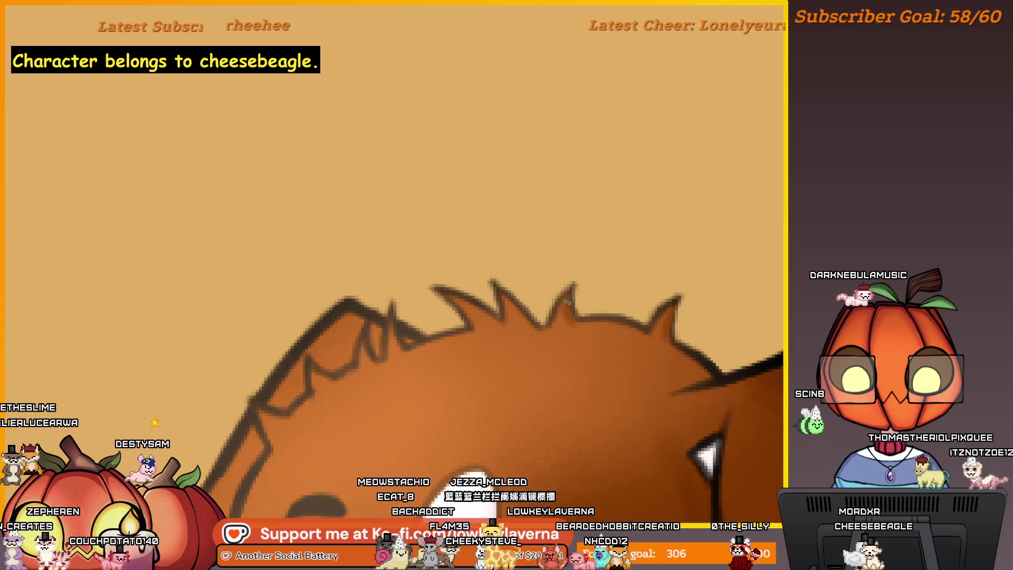
scroll(539, 297, left, 1)
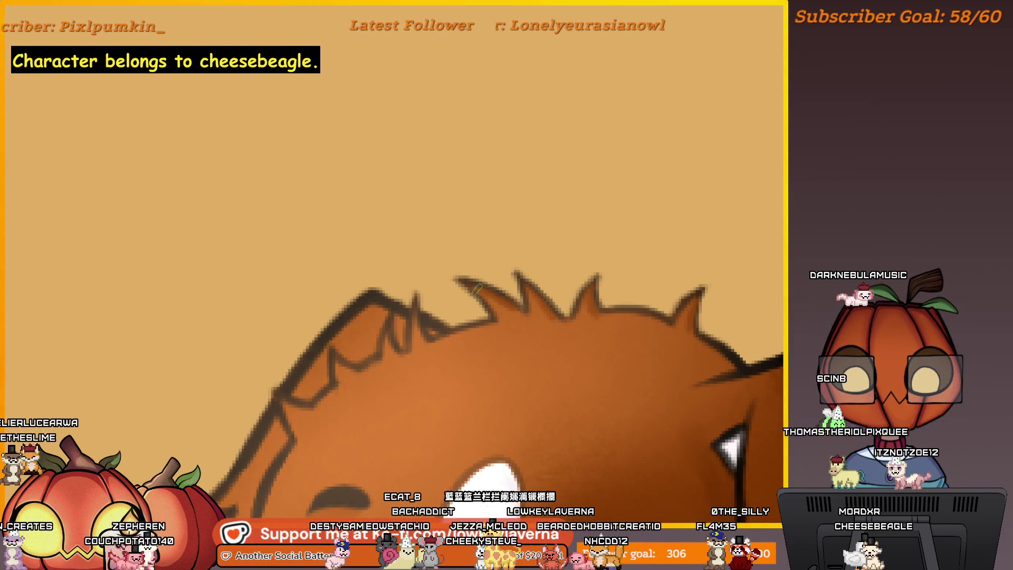
scroll(488, 260, left, 3)
scroll(481, 323, down, 2)
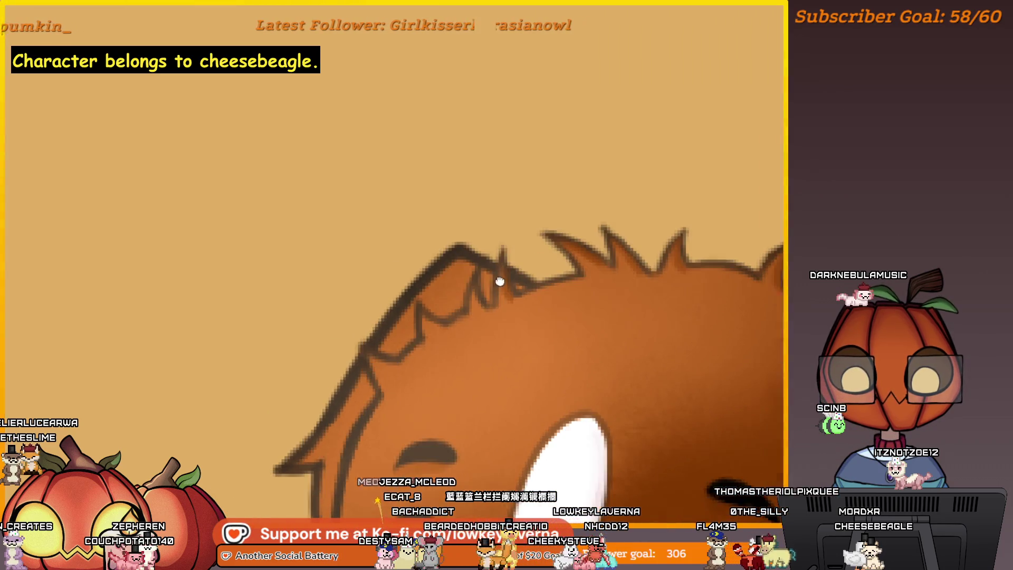
scroll(465, 281, left, 3)
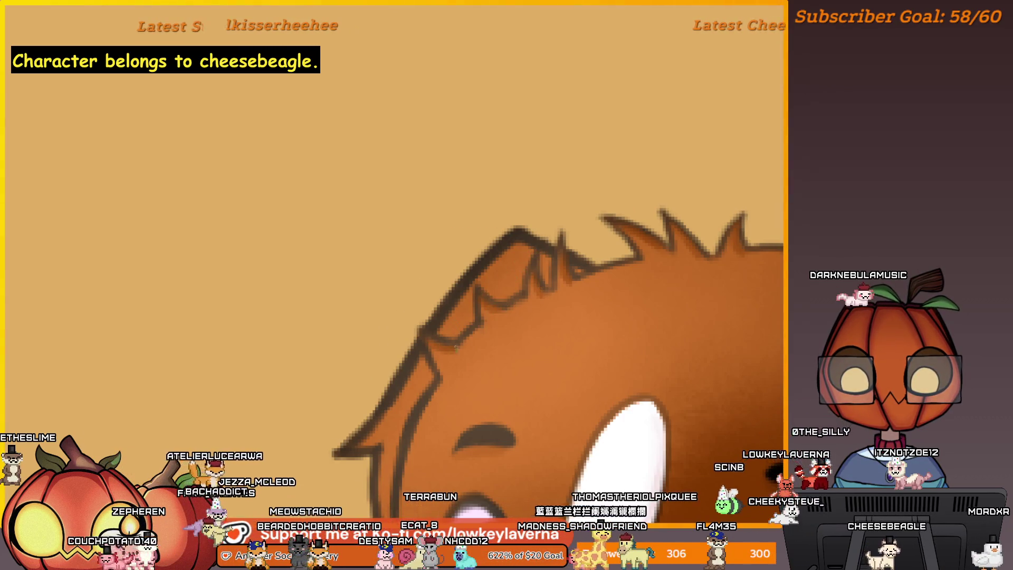
scroll(513, 318, down, 3)
scroll(653, 247, down, 5)
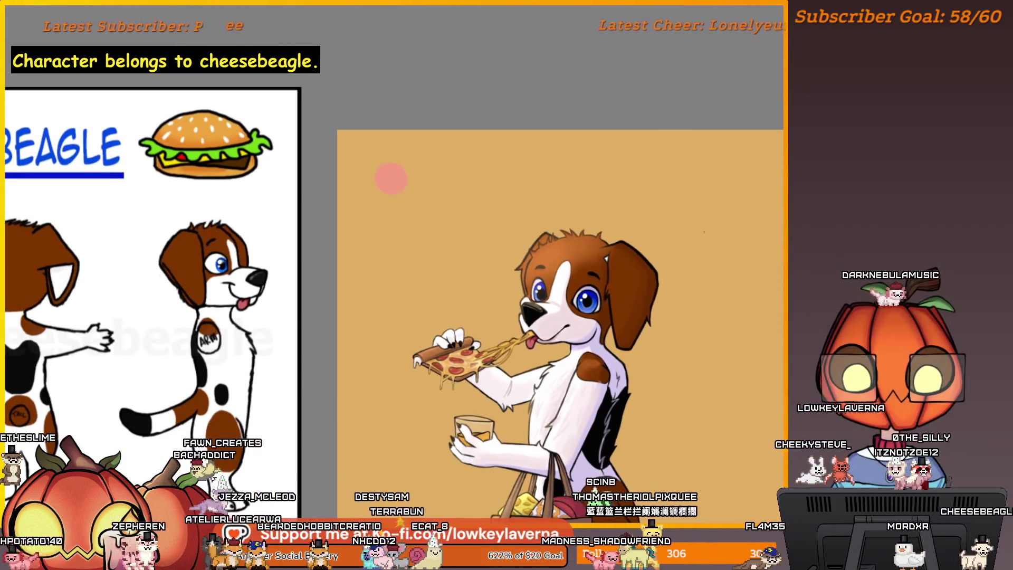
scroll(667, 253, up, 5)
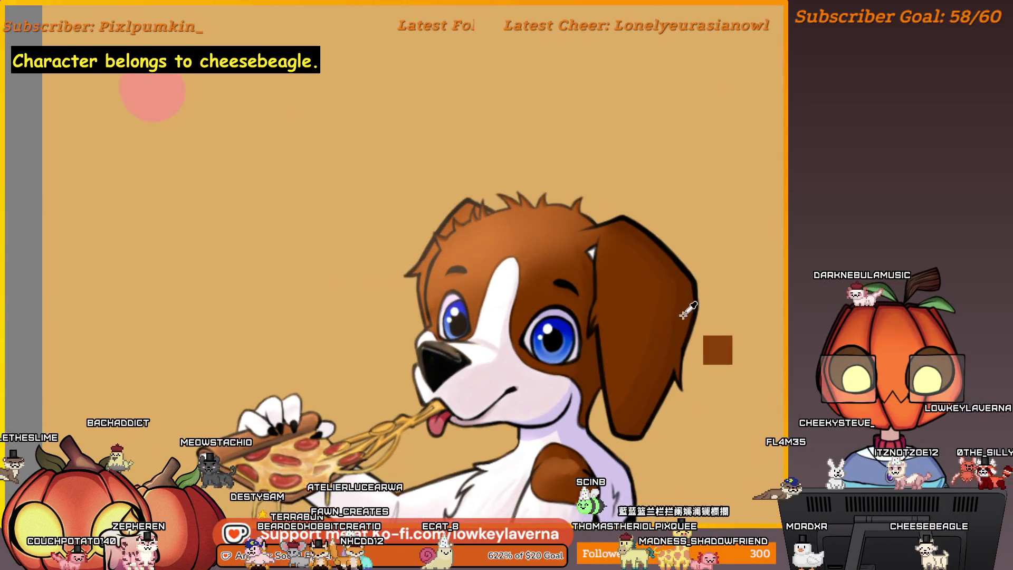
scroll(475, 253, up, 5)
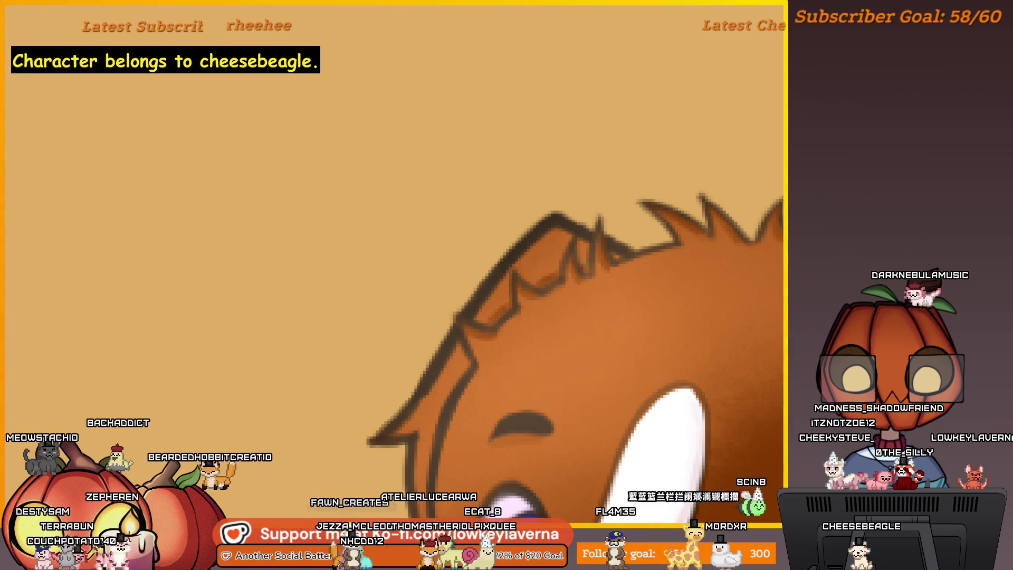
scroll(506, 255, down, 4)
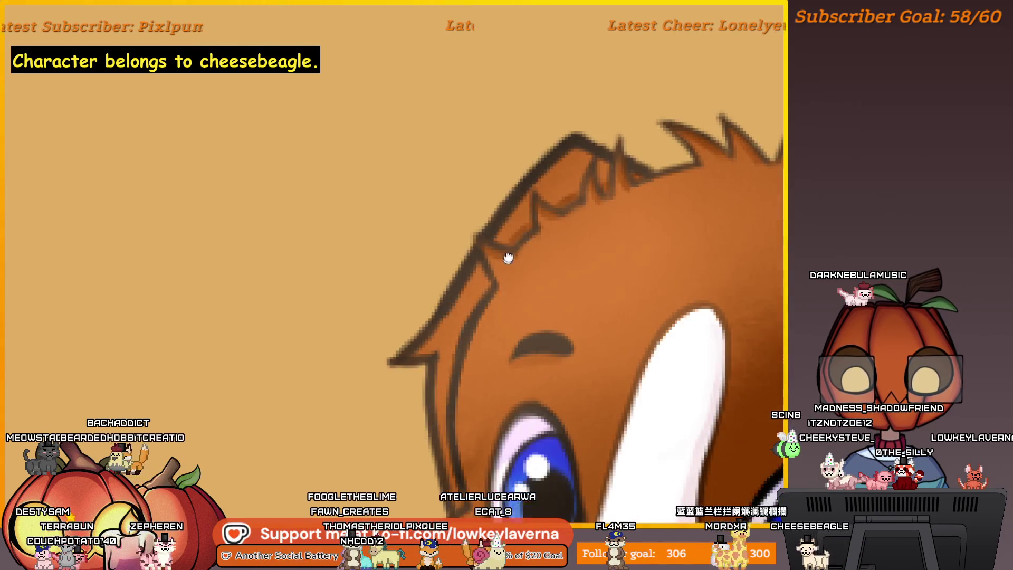
drag(458, 342, 402, 330)
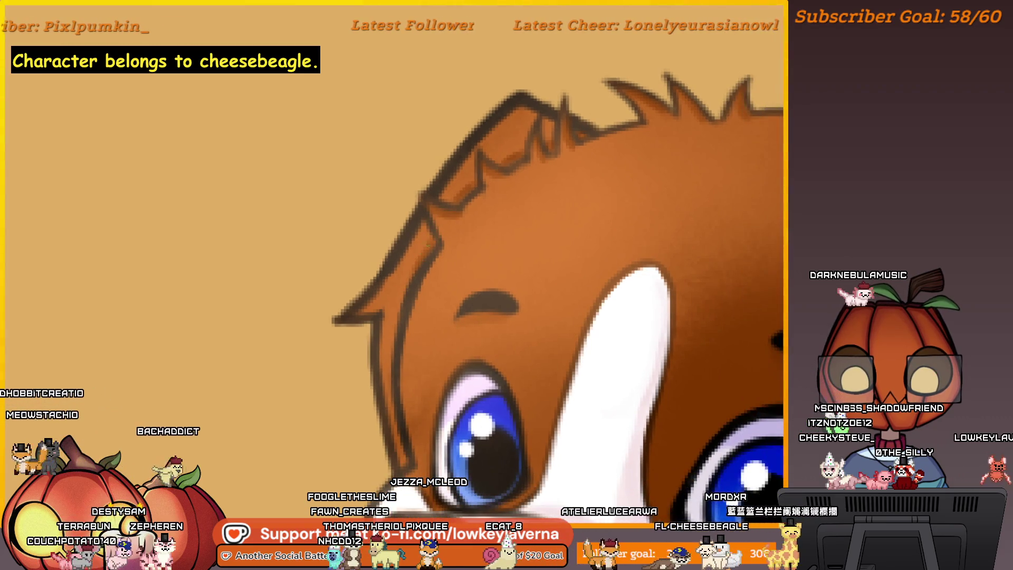
mouse_move(416, 278)
mouse_down()
mouse_move(388, 269)
mouse_move(387, 258)
mouse_up()
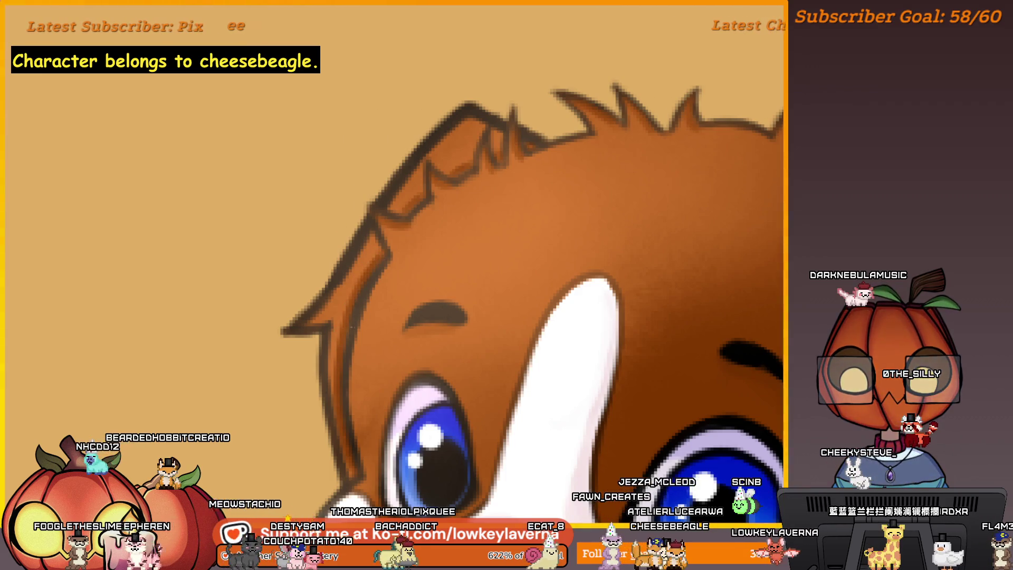
key(ctrl+0)
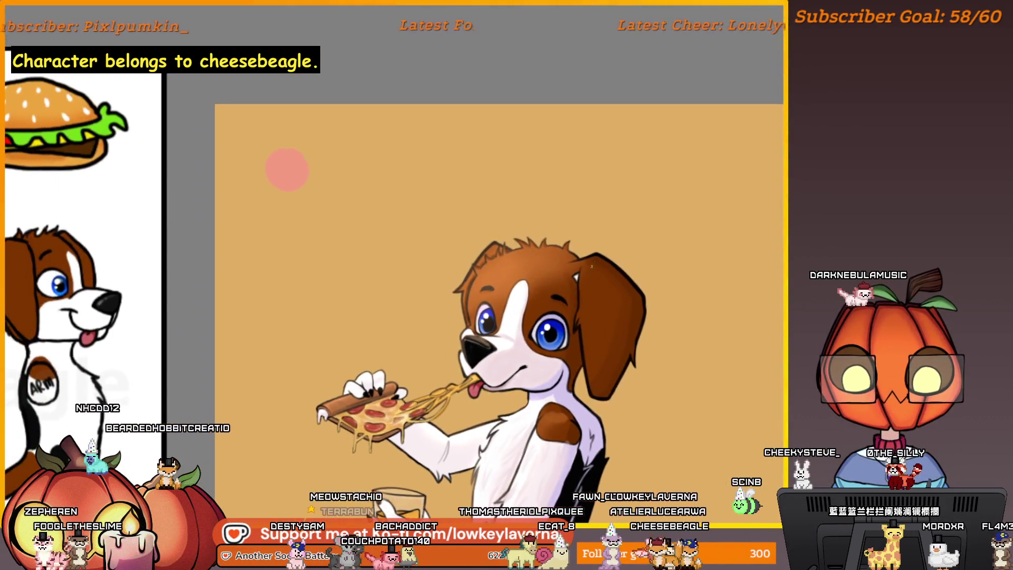
Zoom out from the eye close-up and zoom in on the shoulder patch area
scroll(350, 233, up, 3)
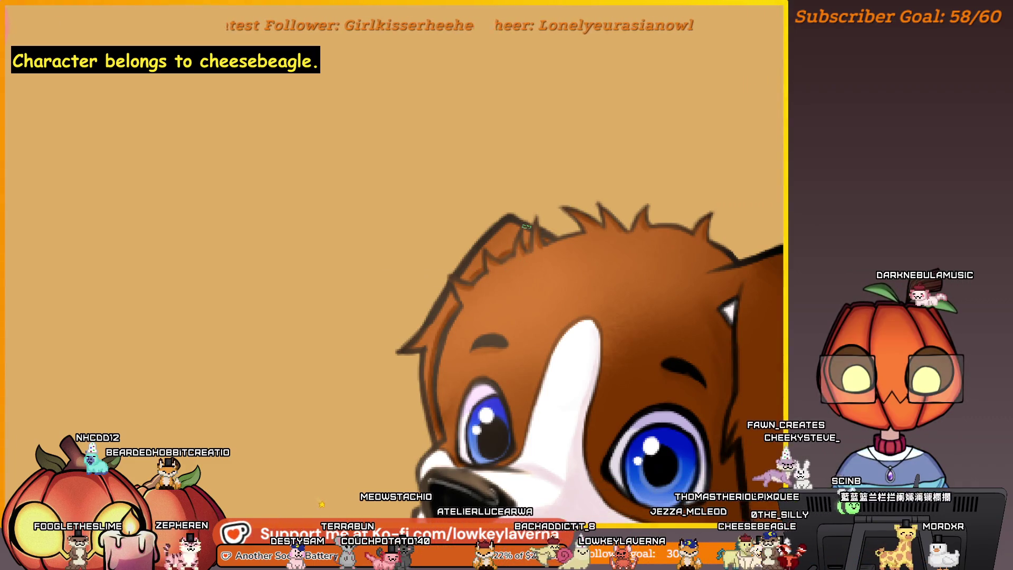
scroll(711, 334, up, 3)
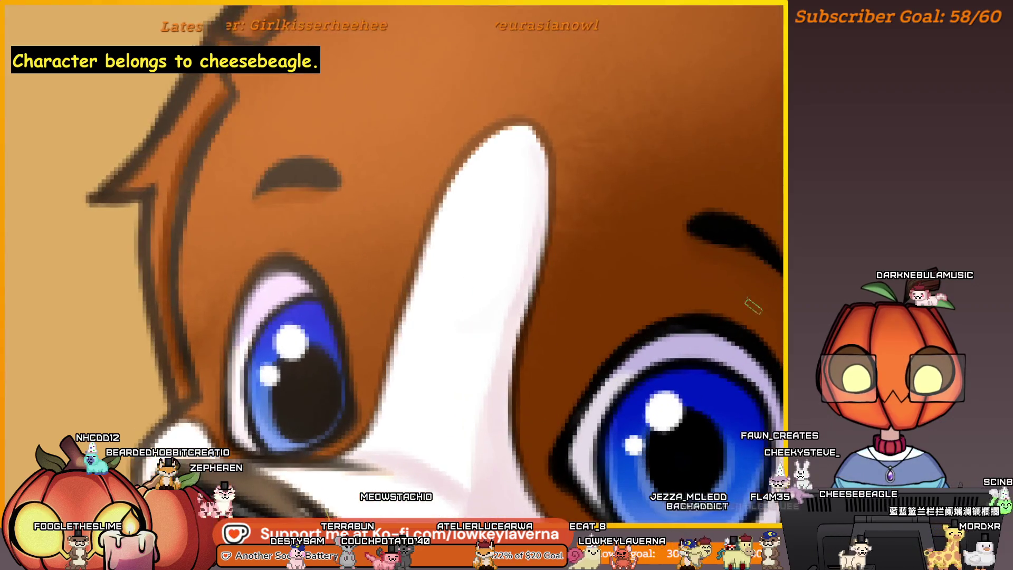
scroll(644, 255, down, 1)
scroll(548, 242, up, 2)
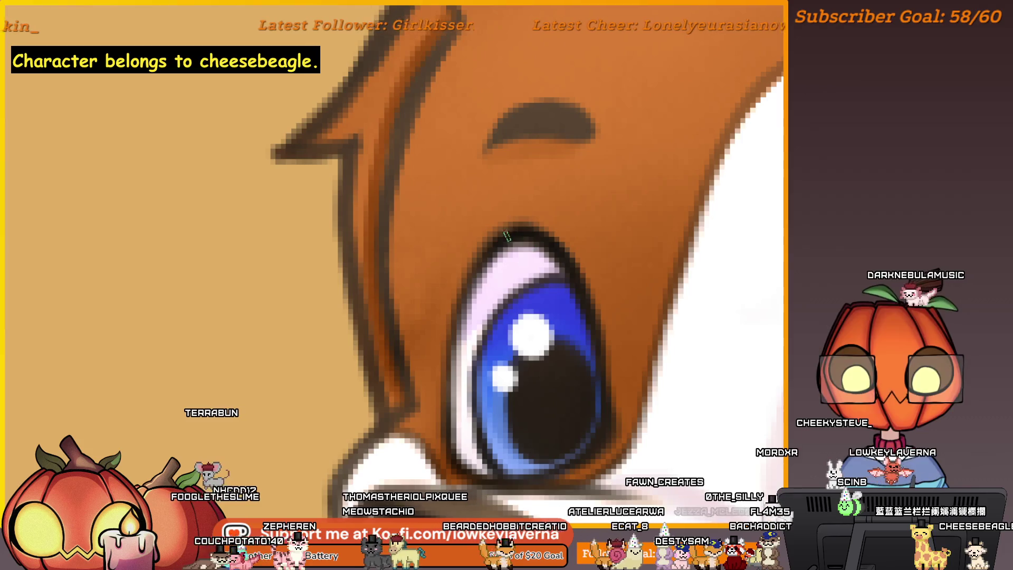
key(ctrl+0)
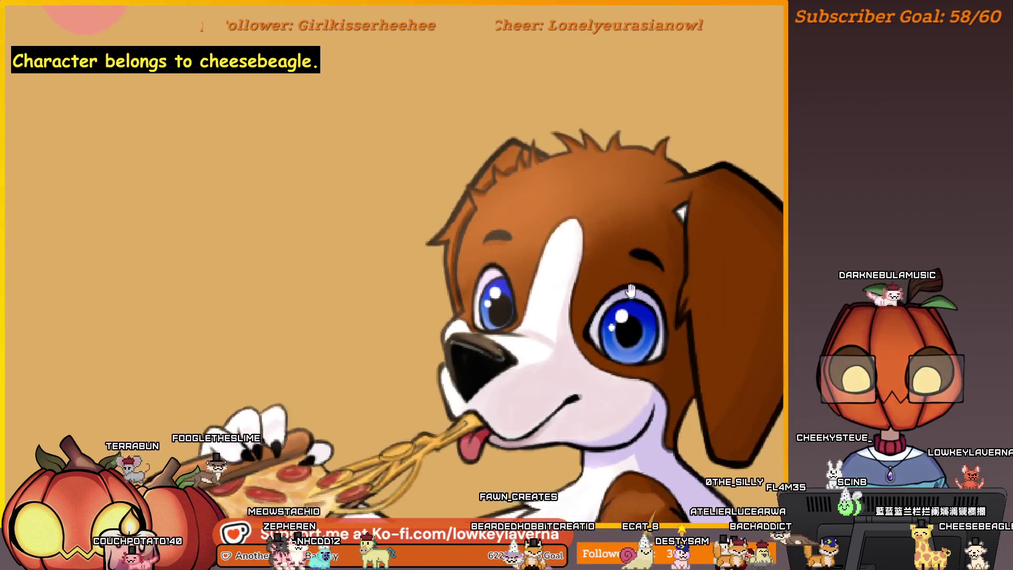
scroll(386, 230, up, 1)
scroll(386, 230, up, 1)
scroll(499, 281, up, 3)
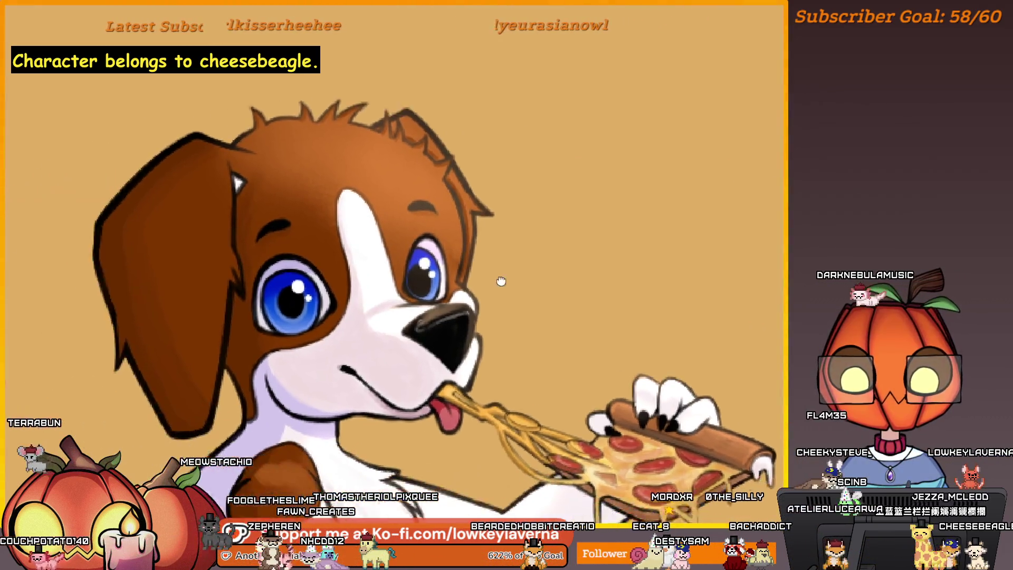
scroll(683, 298, down, 3)
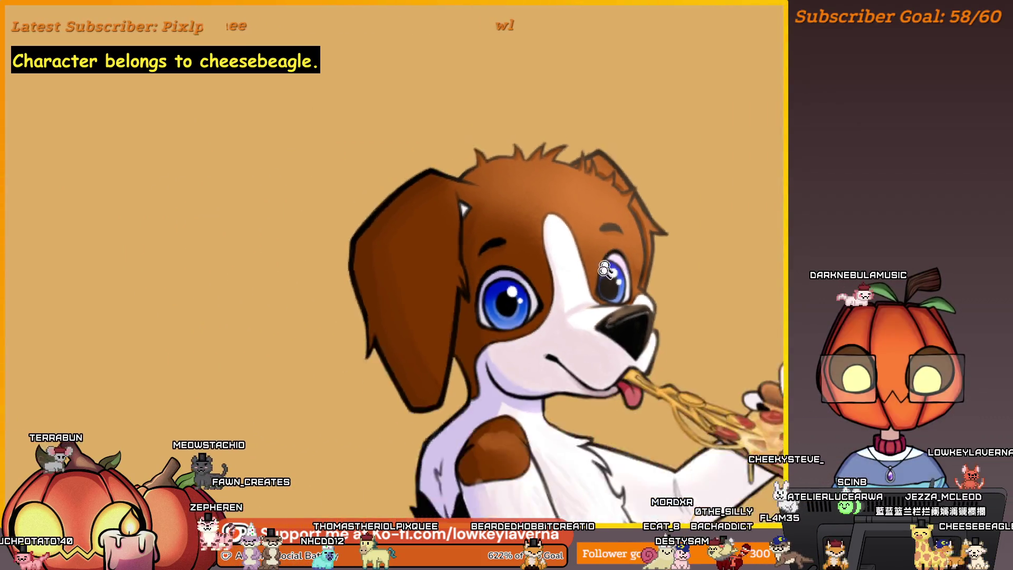
scroll(463, 279, down, 3)
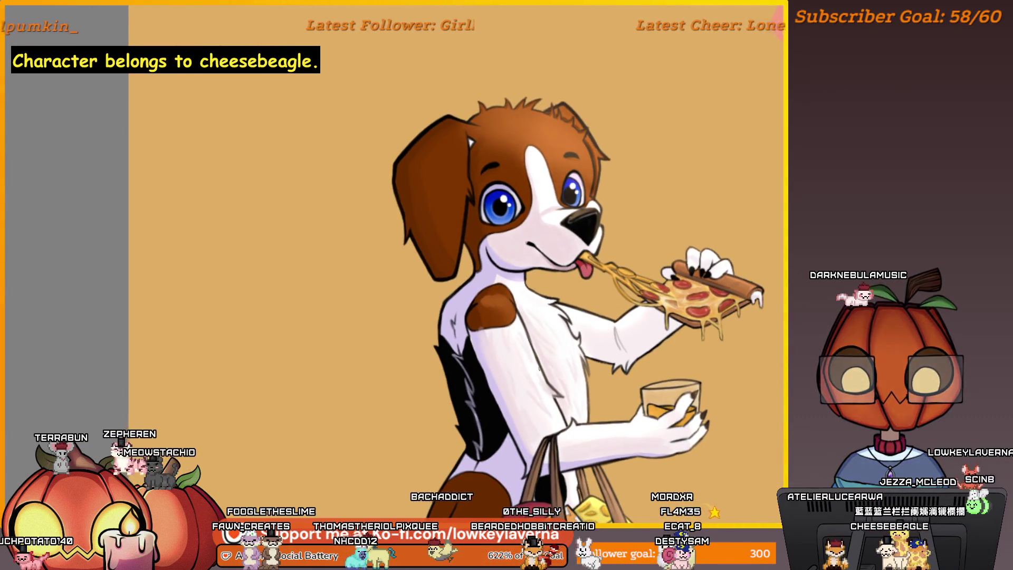
scroll(564, 260, up, 2)
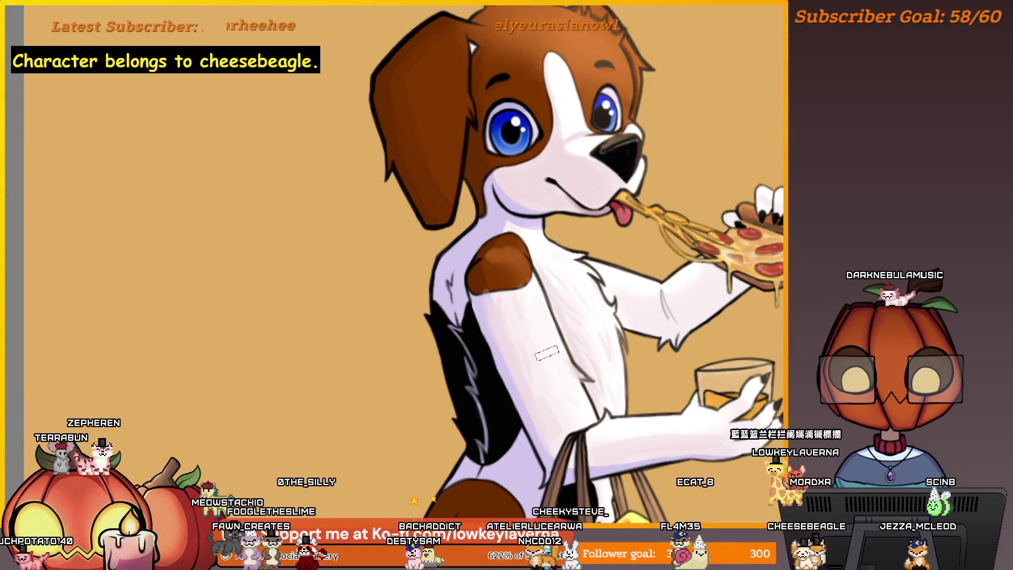
Mirror the canvas to check proportions, then fit the whole drawing in view
key(m)
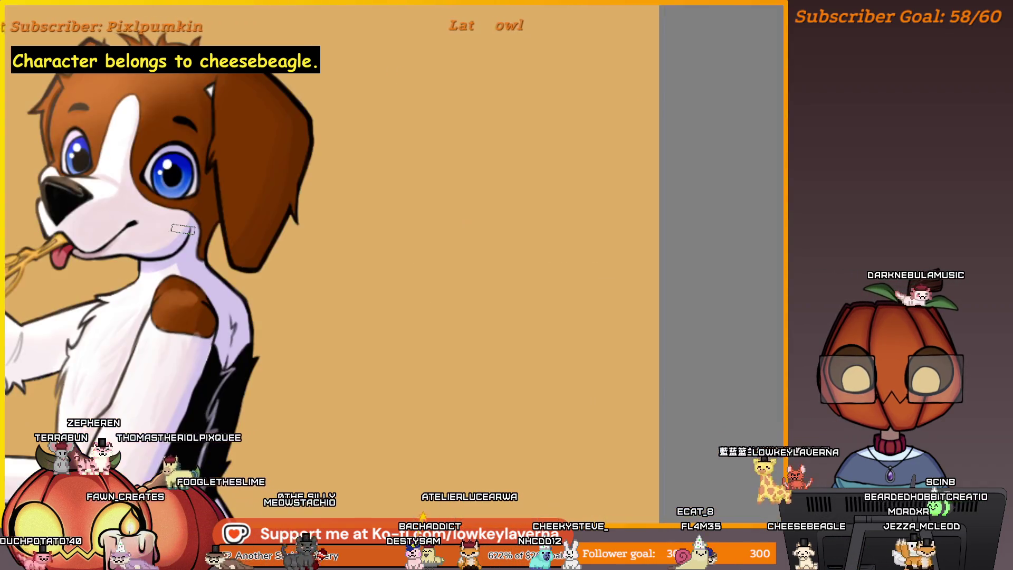
scroll(436, 300, down, 3)
scroll(417, 316, up, 5)
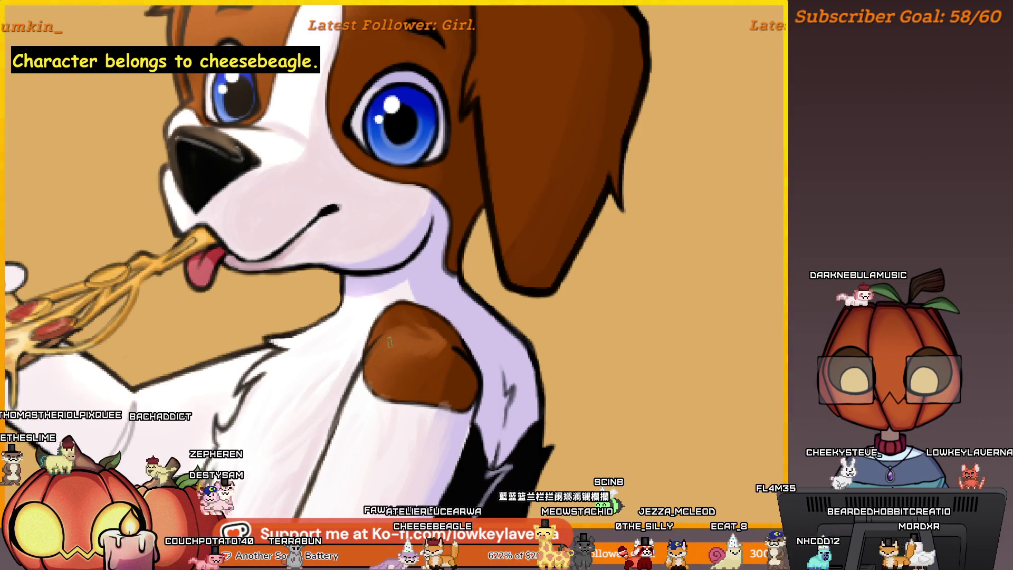
key(ctrl+0)
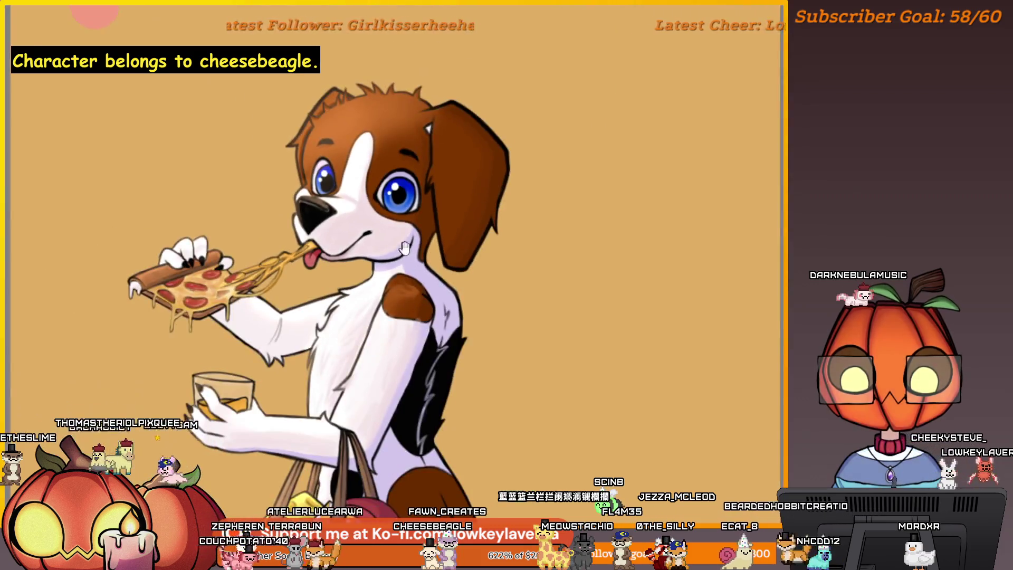
Eyedrop the brown fur colour and shade the shoulder patch slightly darker
scroll(404, 248, up, 3)
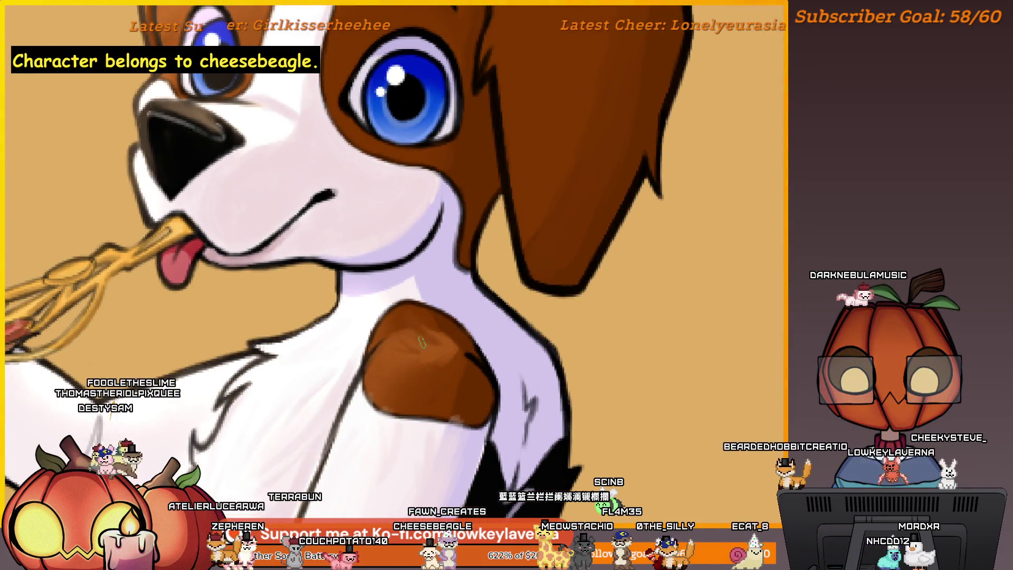
drag(426, 241, 463, 257)
ctrl+click(467, 338)
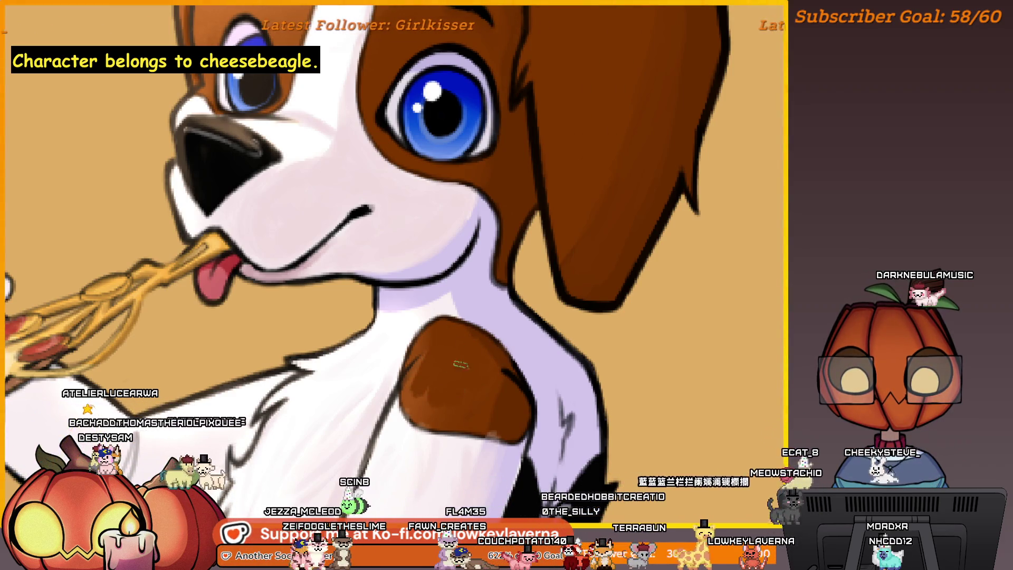
scroll(482, 318, down, 5)
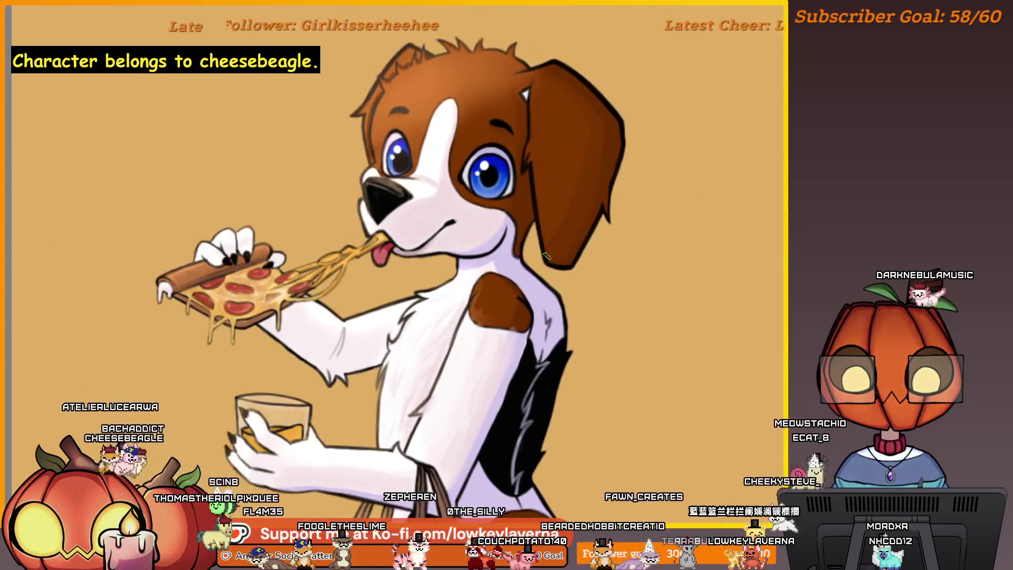
scroll(505, 330, up, 5)
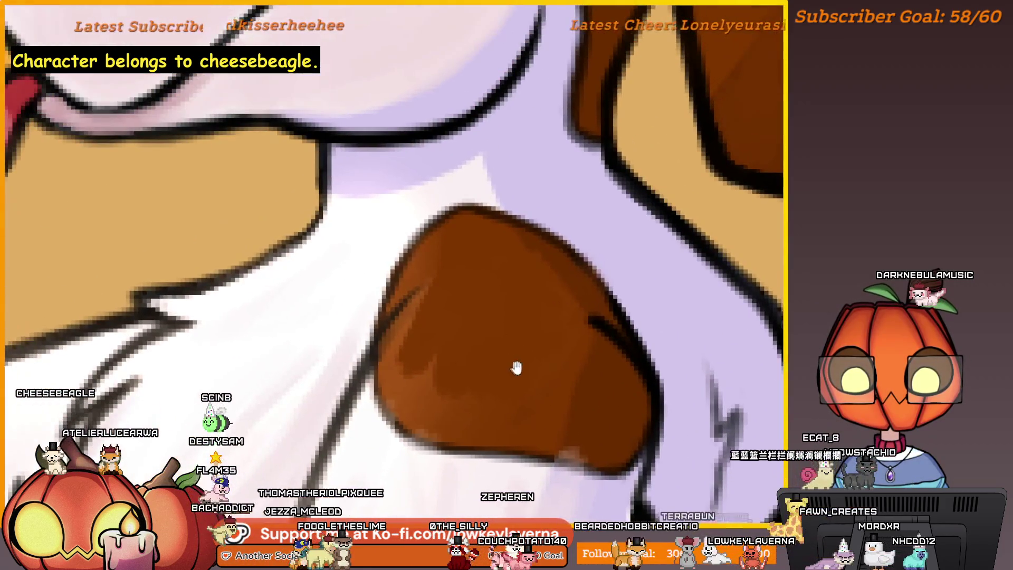
scroll(559, 345, down, 2)
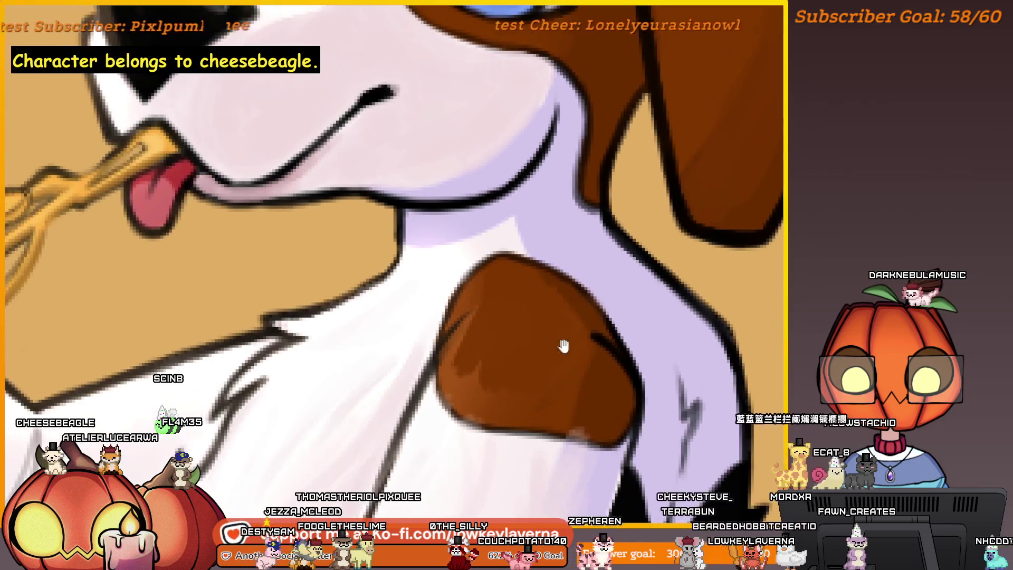
mouse_move(482, 403)
mouse_down()
mouse_move(469, 385)
mouse_move(509, 411)
mouse_up()
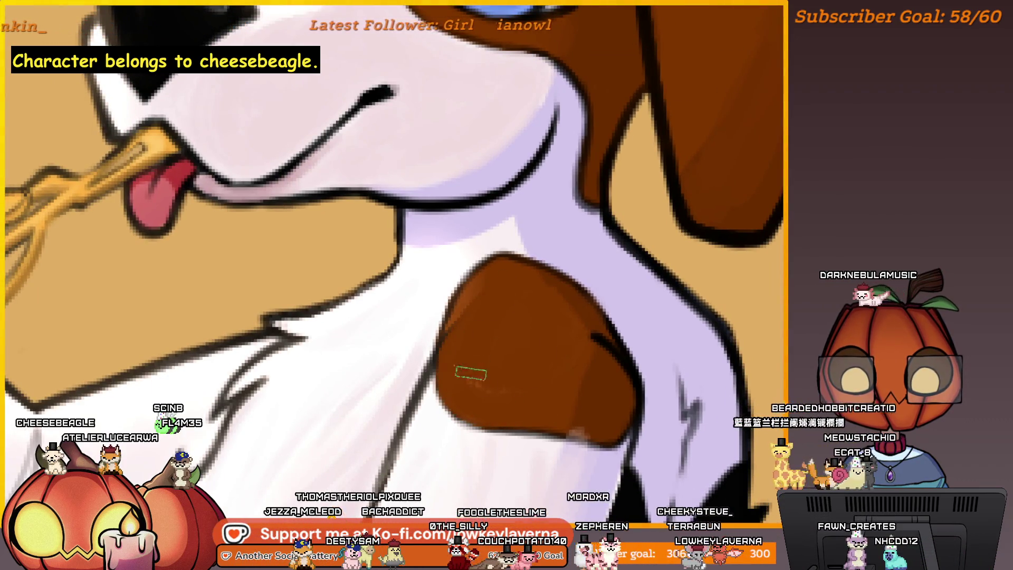
scroll(536, 289, up, 1)
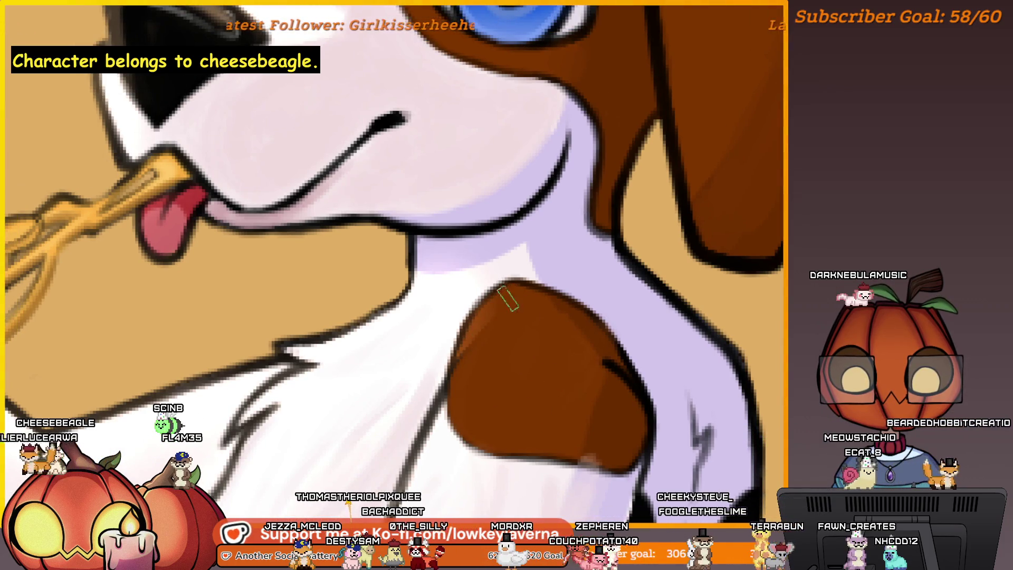
key(ctrl+0)
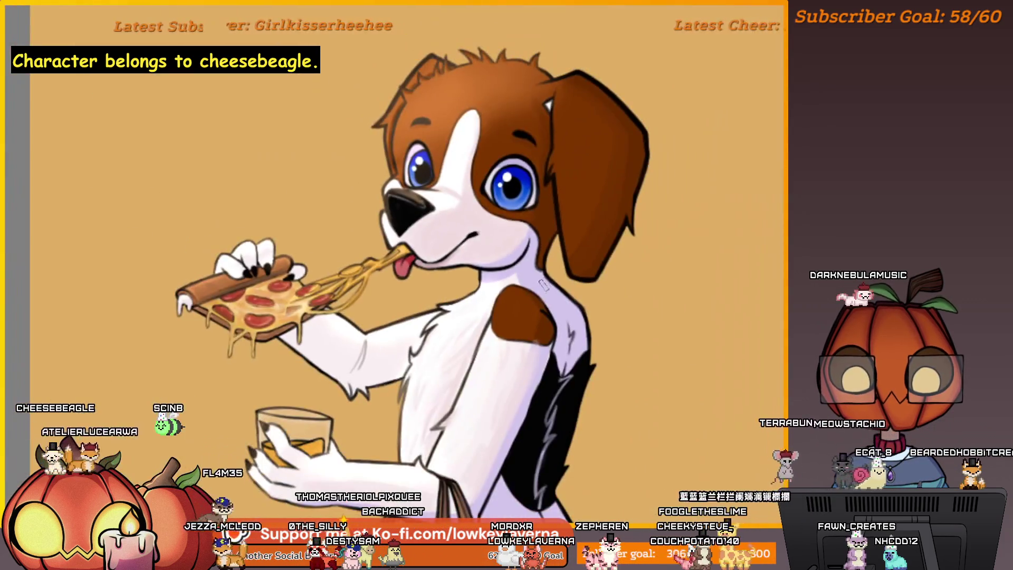
Mirror the canvas and paint lighter brown strokes across the shoulder patch
scroll(575, 253, up, 1)
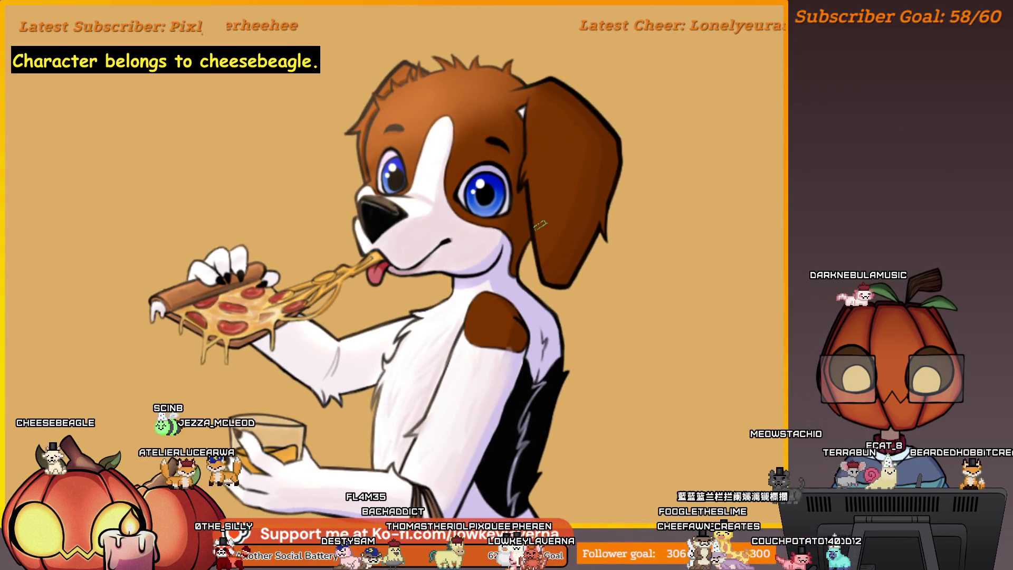
key(m)
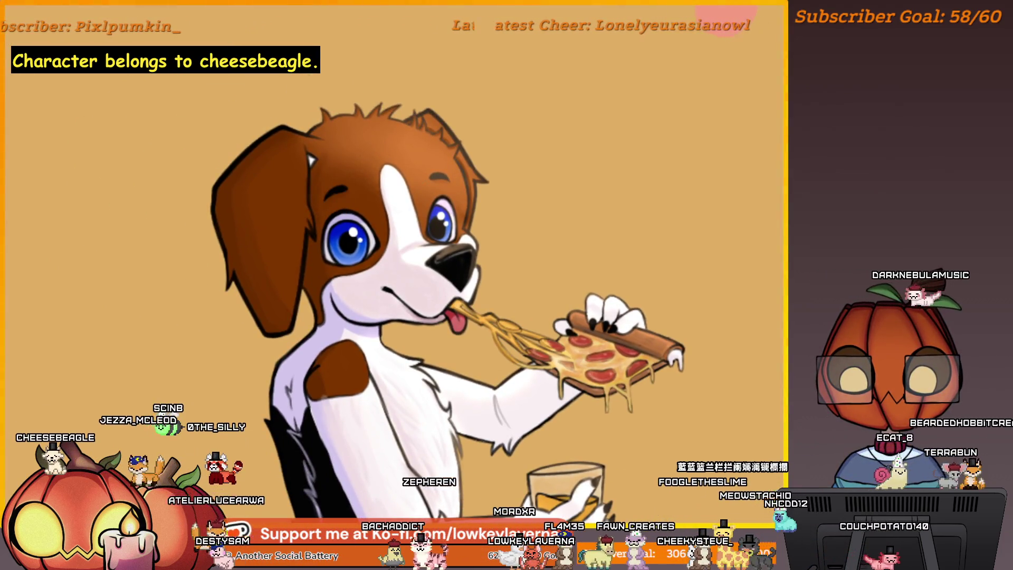
scroll(340, 359, up, 3)
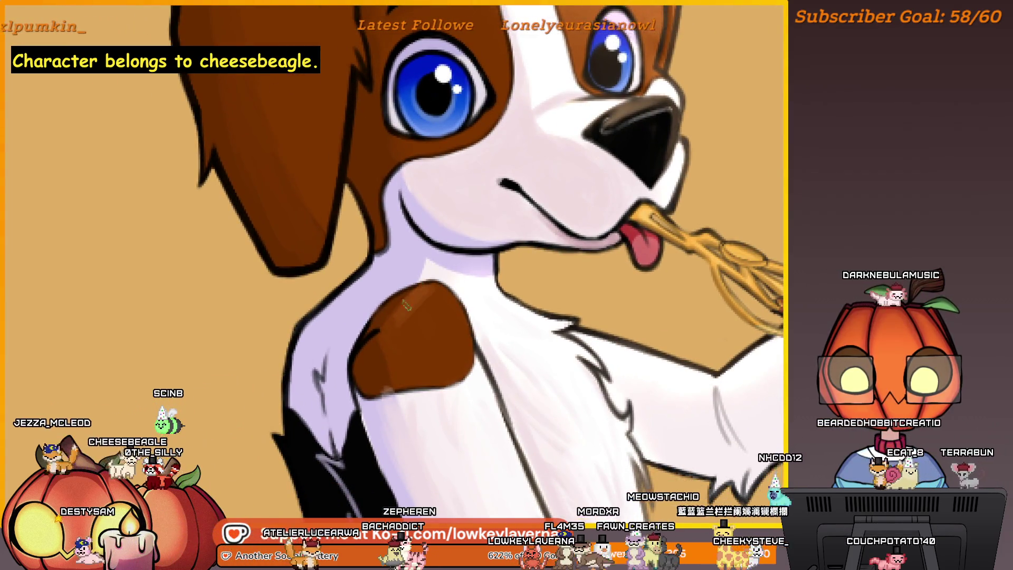
mouse_move(399, 389)
mouse_down()
mouse_move(433, 306)
mouse_move(406, 364)
mouse_move(400, 347)
mouse_move(413, 369)
mouse_up()
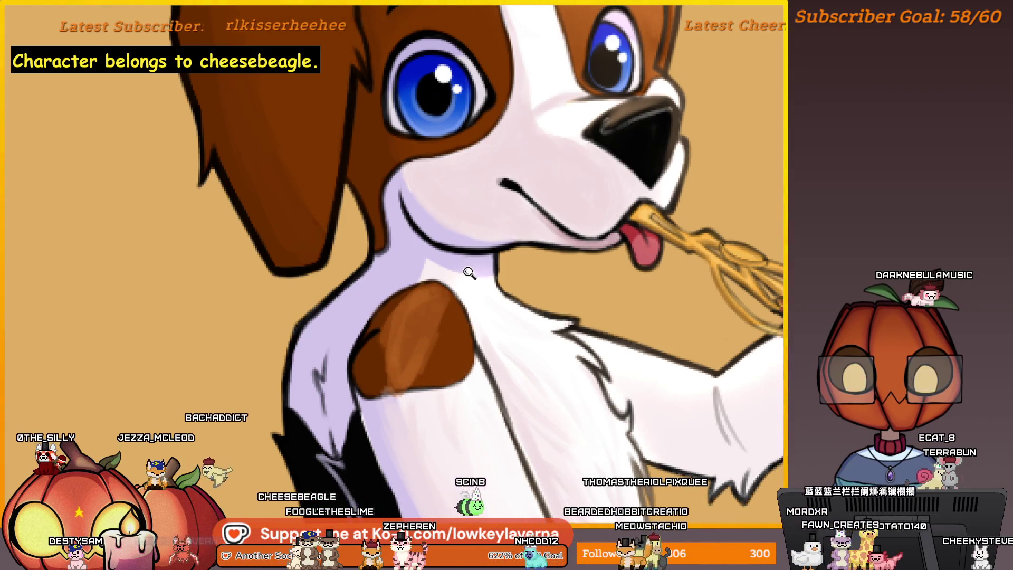
key(ctrl+0)
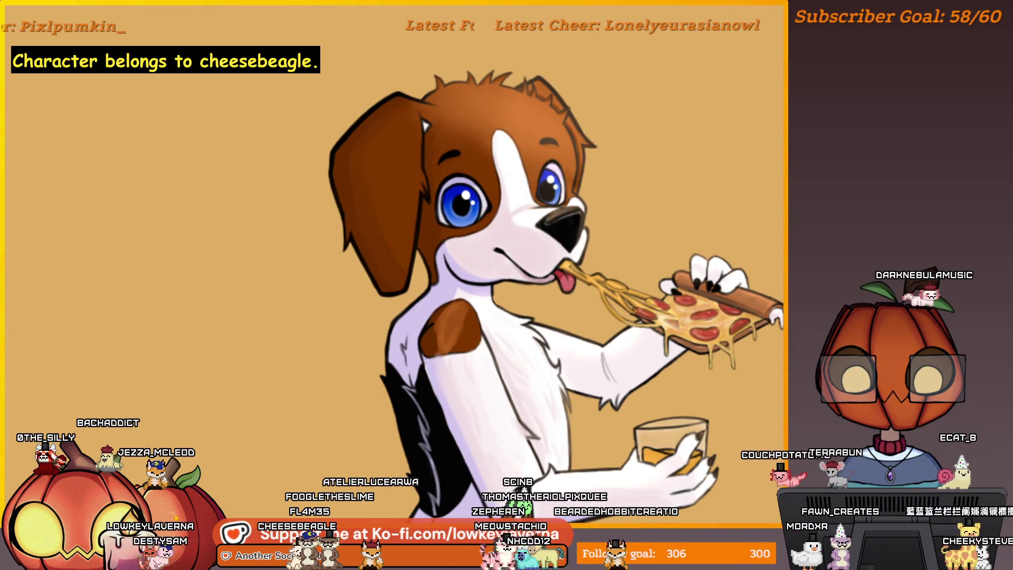
Zoom in on the beagle's neck, mouth and shoulder patch to inspect the shading
click(473, 244)
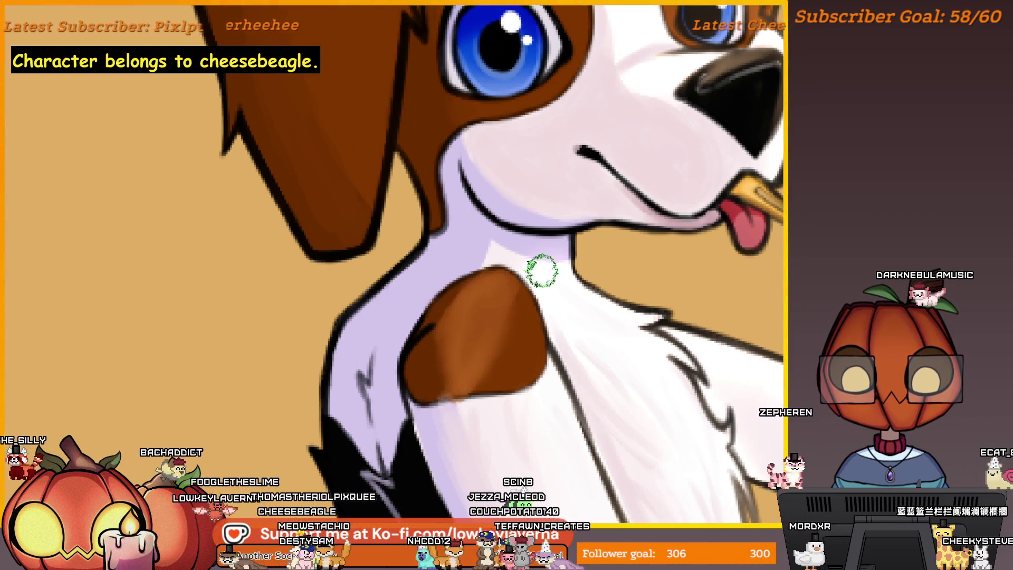
scroll(543, 272, down, 3)
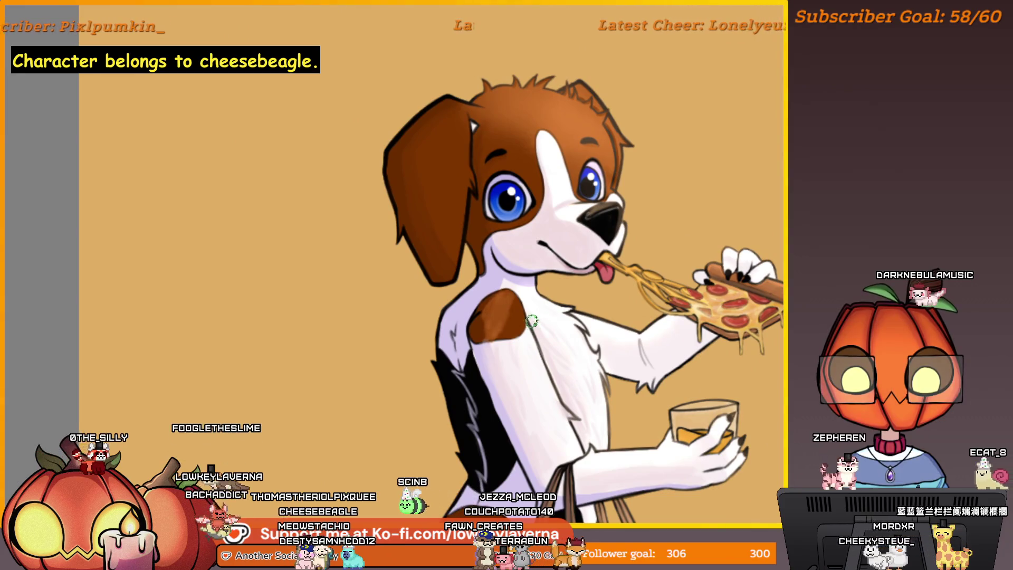
scroll(488, 285, up, 1)
scroll(488, 285, up, 2)
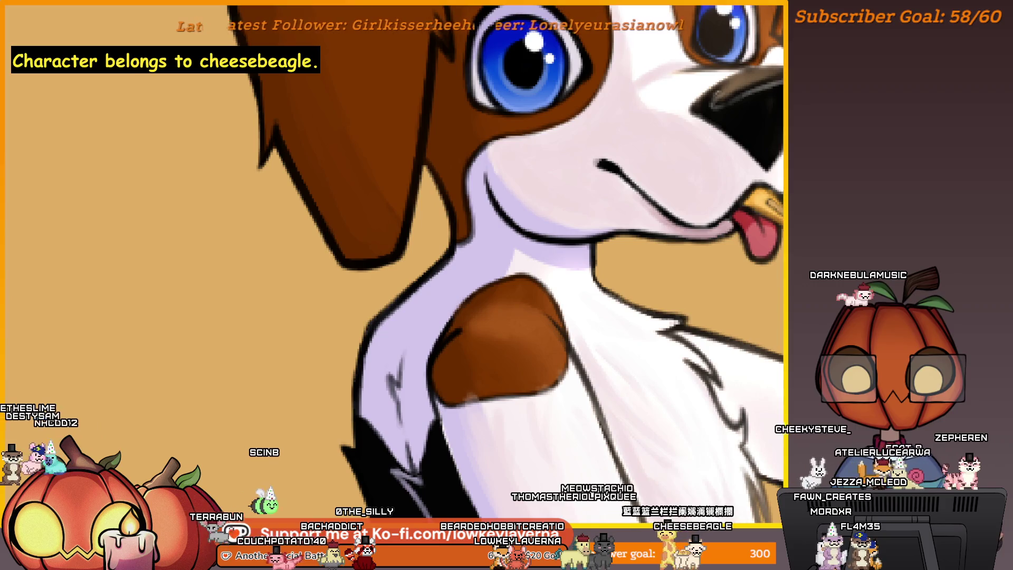
scroll(392, 291, down, 3)
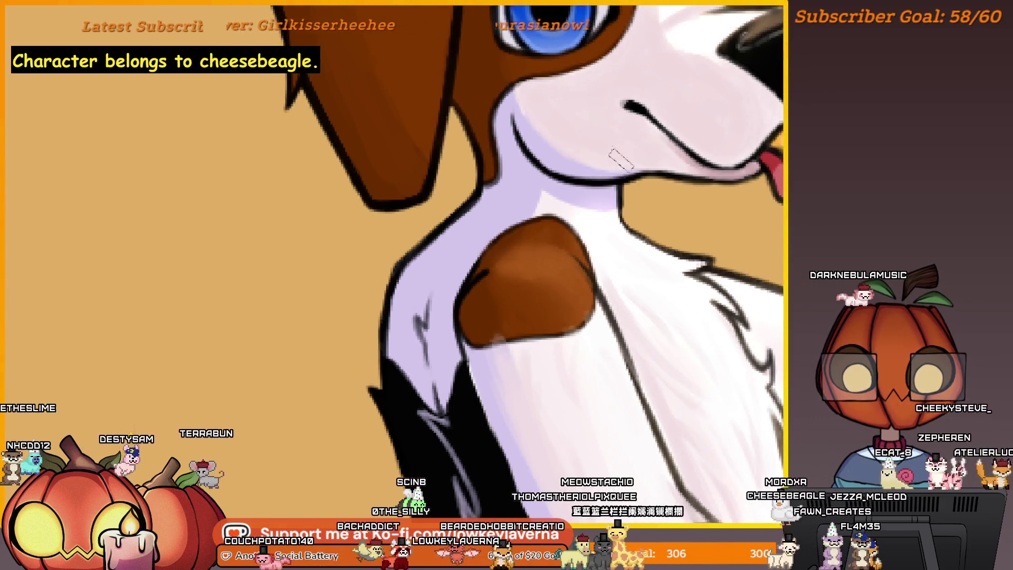
scroll(620, 158, up, 2)
scroll(606, 319, up, 2)
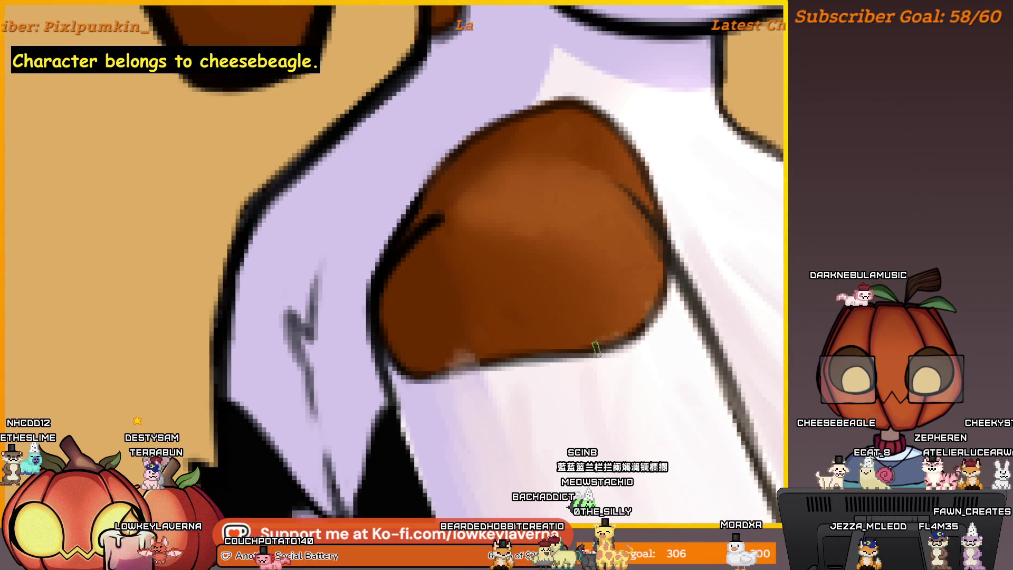
scroll(483, 343, up, 2)
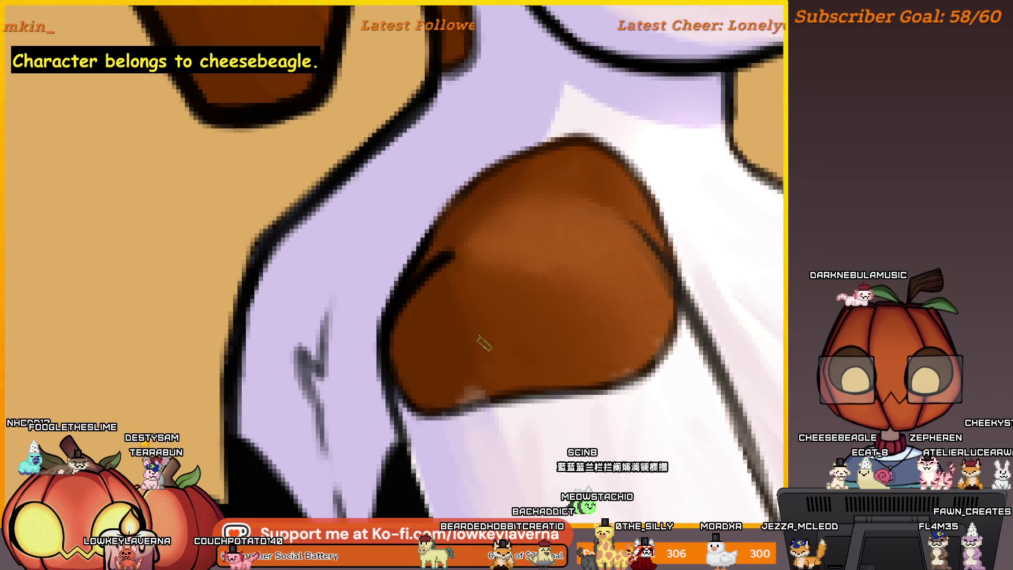
Zoom out, recheck the chest patch, then return to full view beside the reference sheet
alt+click(550, 285)
alt+click(529, 336)
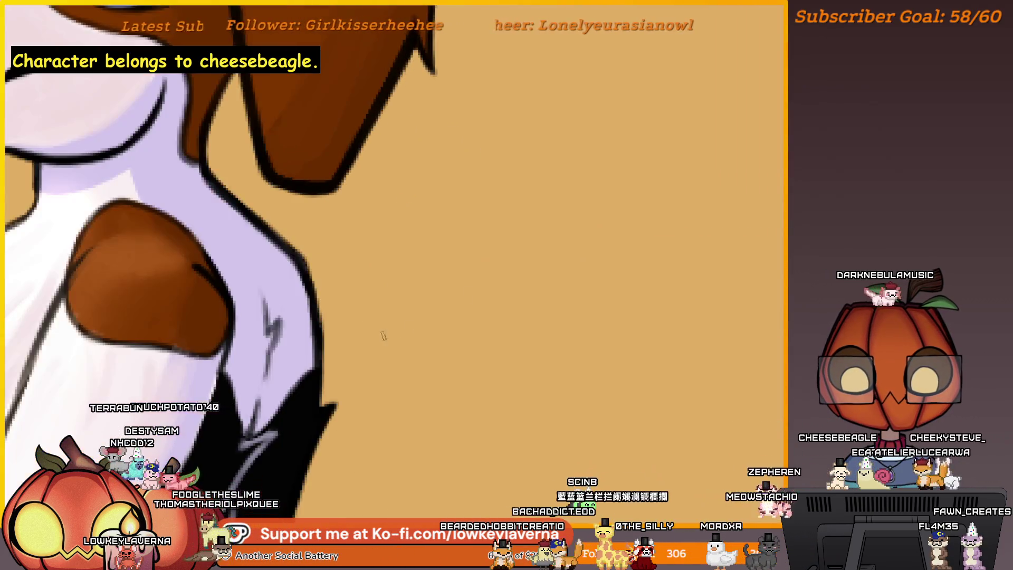
alt+click(501, 330)
alt+click(475, 324)
alt+click(463, 322)
click(463, 323)
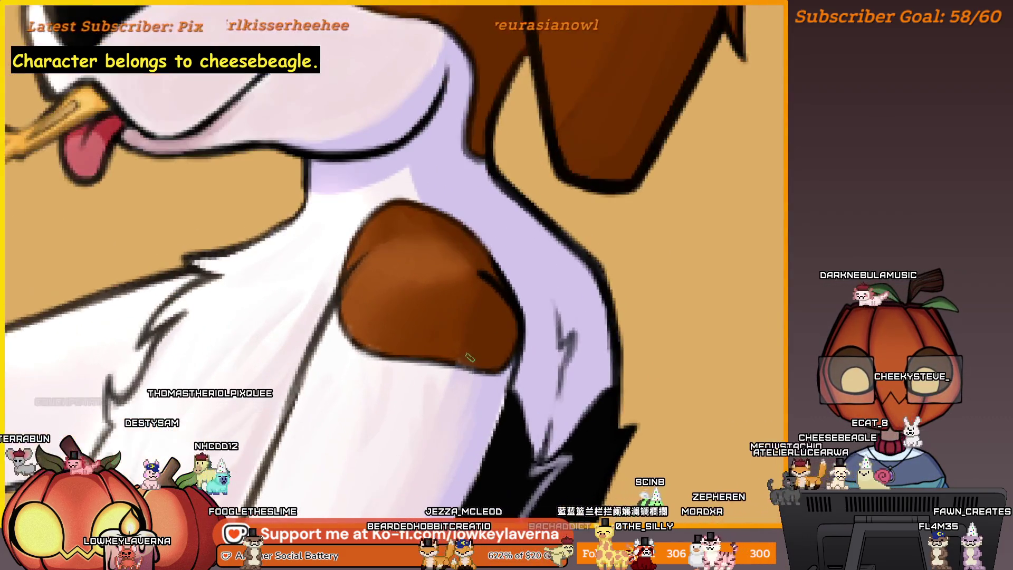
click(454, 322)
key(ctrl+0)
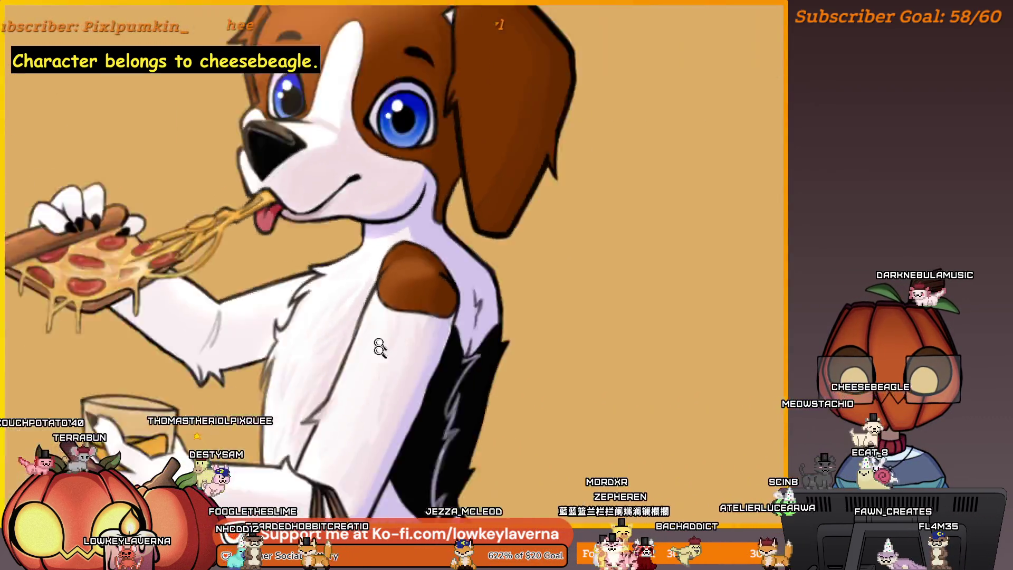
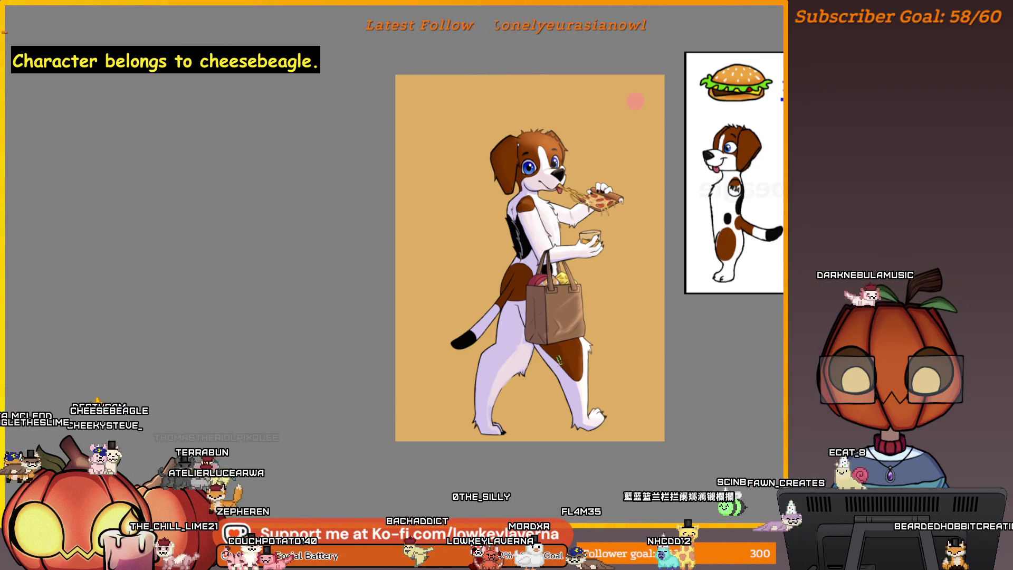
Zoom in on the legs and paint a pale lavender highlight along the rear leg
scroll(541, 381, up, 2)
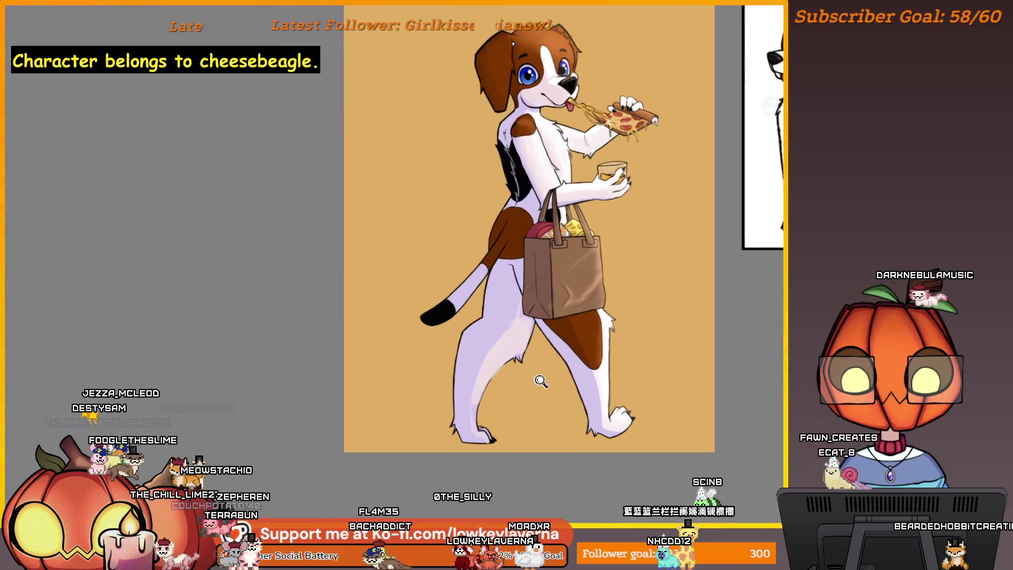
drag(558, 363, 536, 397)
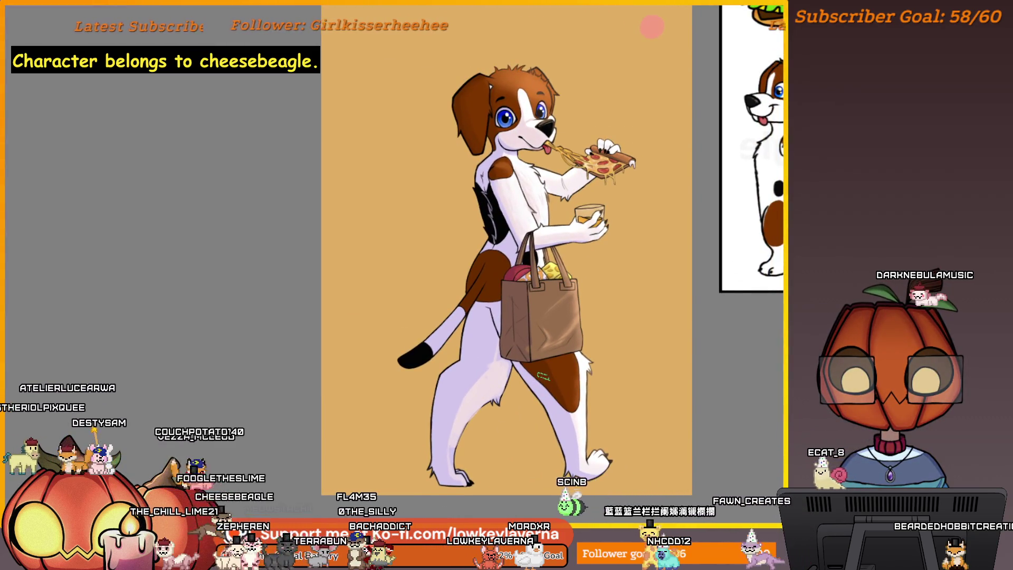
scroll(502, 335, up, 3)
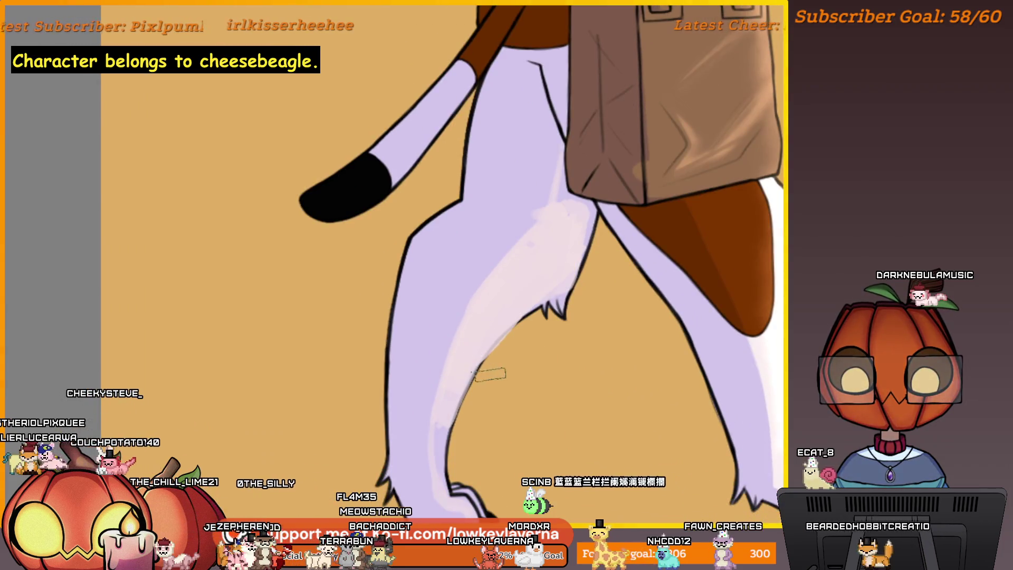
scroll(533, 303, up, 3)
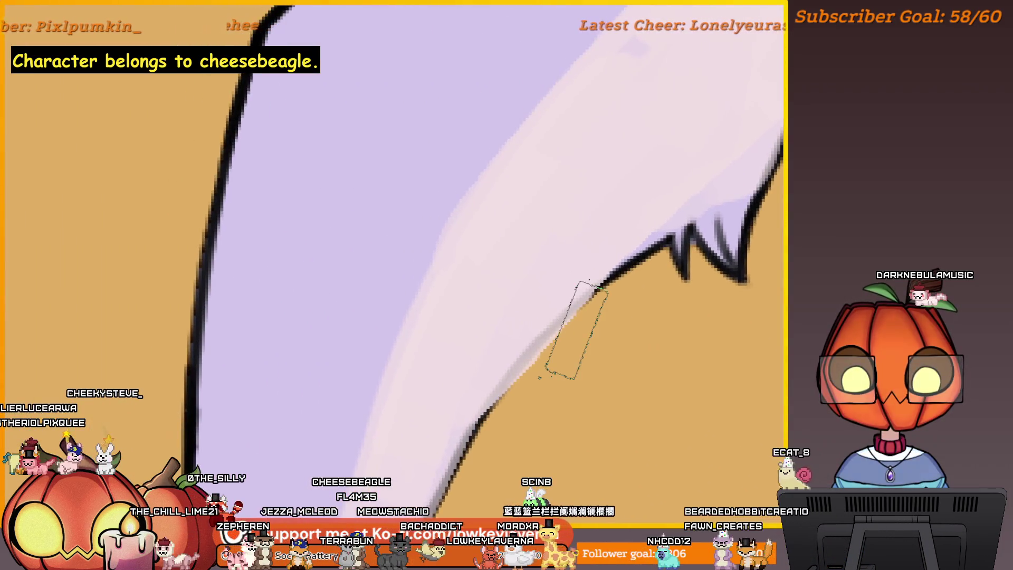
scroll(565, 256, down, 4)
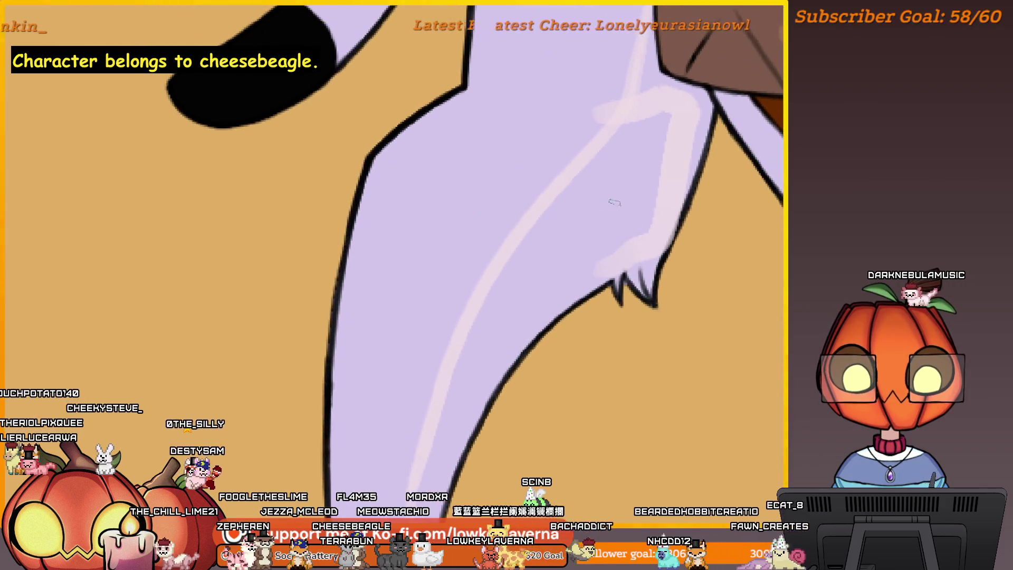
drag(609, 203, 491, 308)
drag(602, 177, 565, 274)
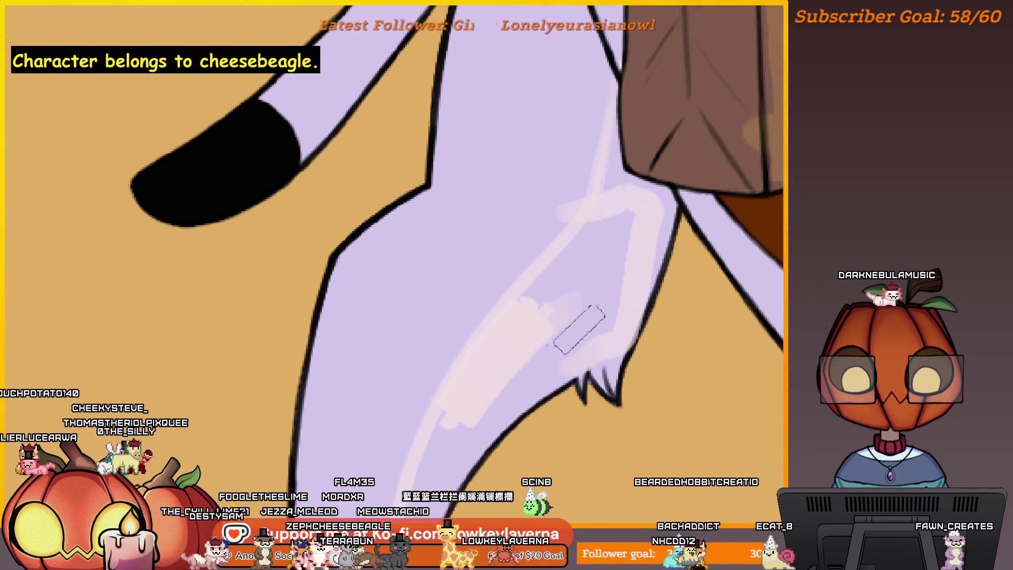
drag(617, 219, 596, 301)
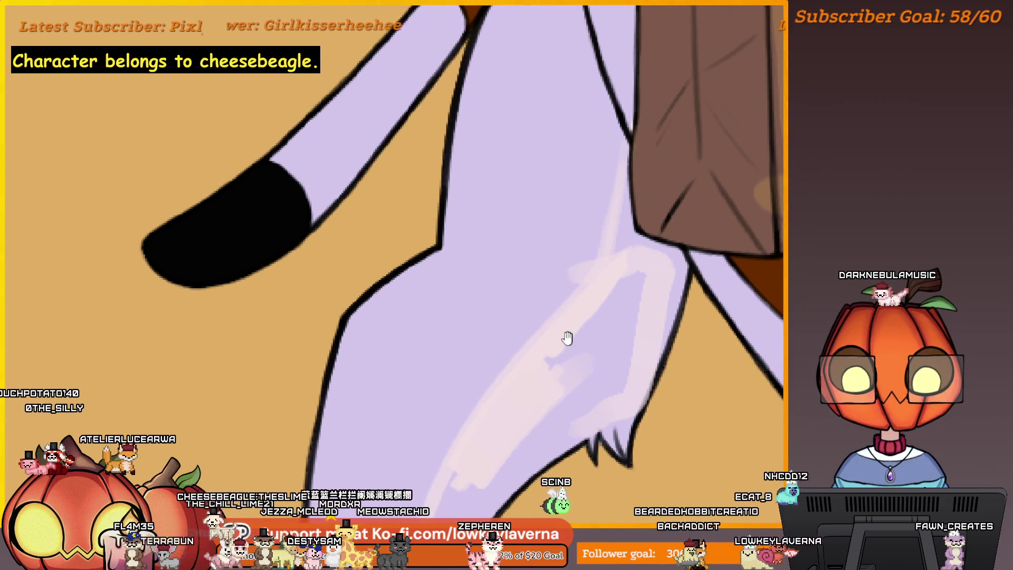
drag(567, 338, 591, 285)
Pan and zoom the view over to the grocery bag and lower arm
drag(572, 268, 403, 452)
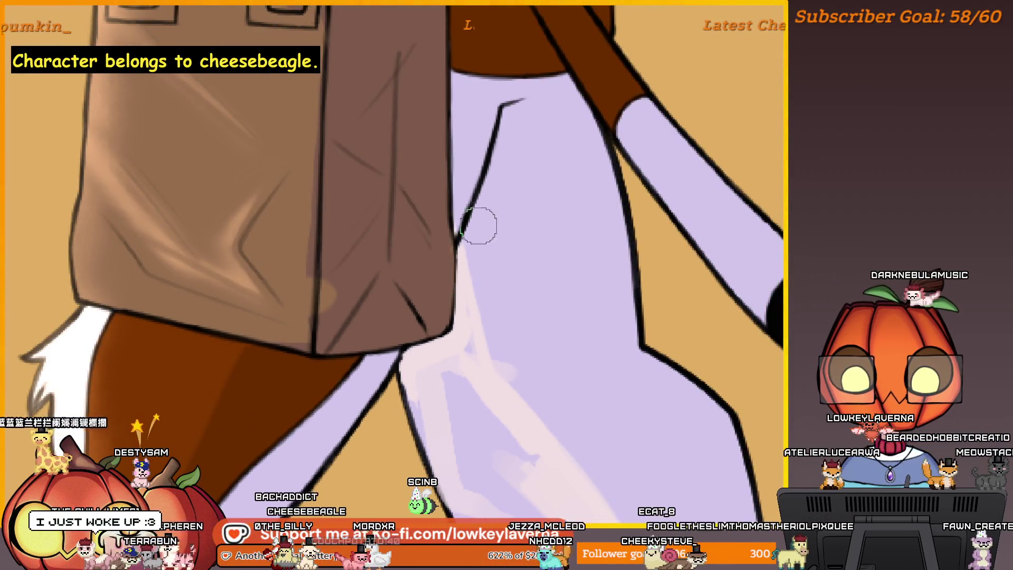
scroll(478, 226, up, 3)
scroll(514, 274, up, 2)
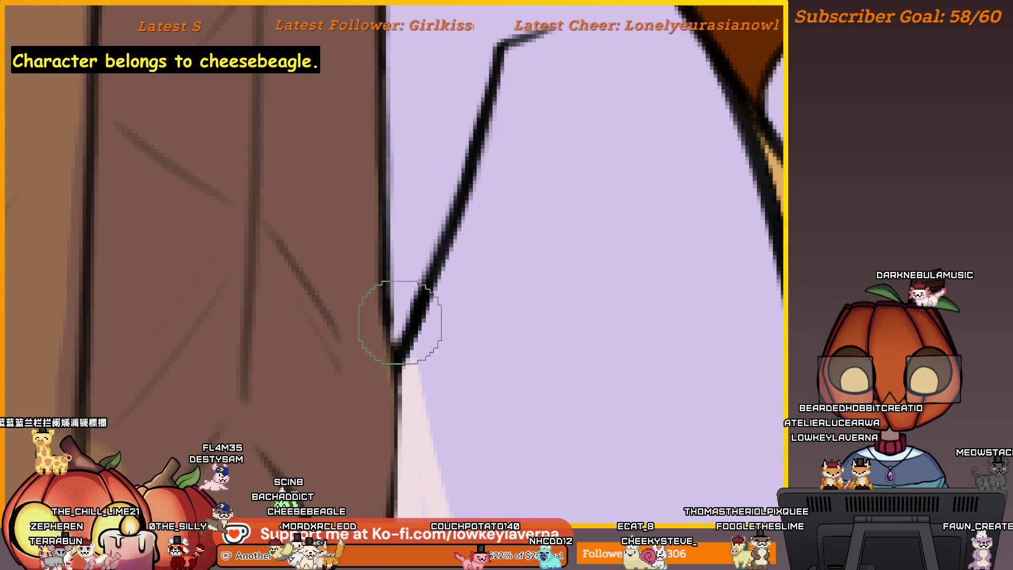
scroll(400, 338, down, 4)
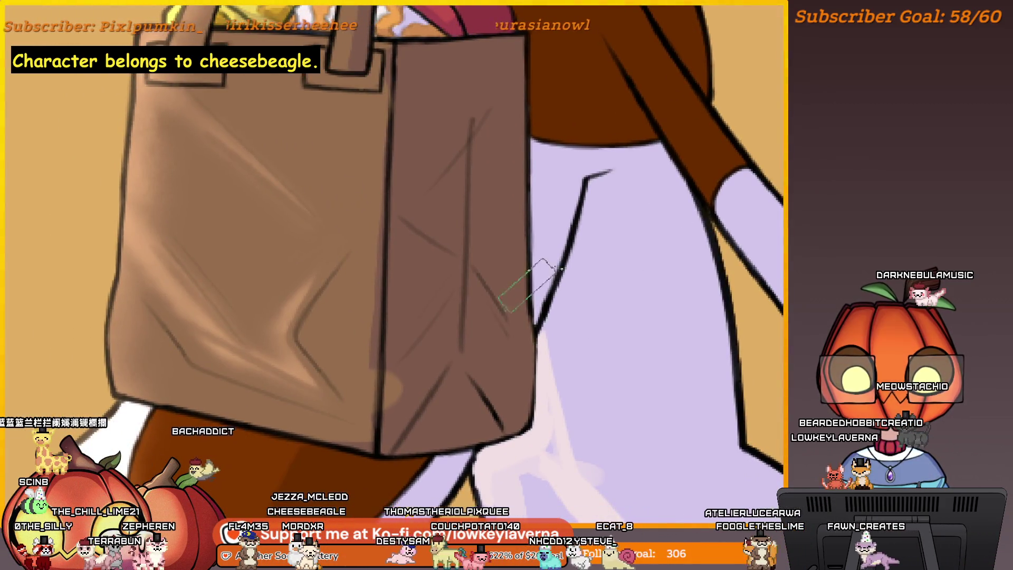
scroll(530, 284, left, 2)
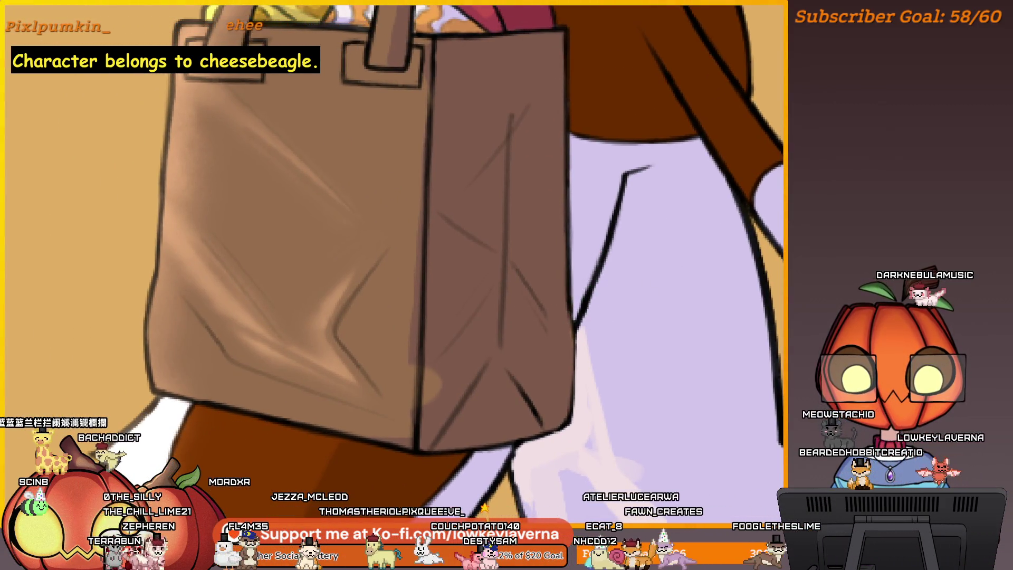
scroll(703, 350, down, 1)
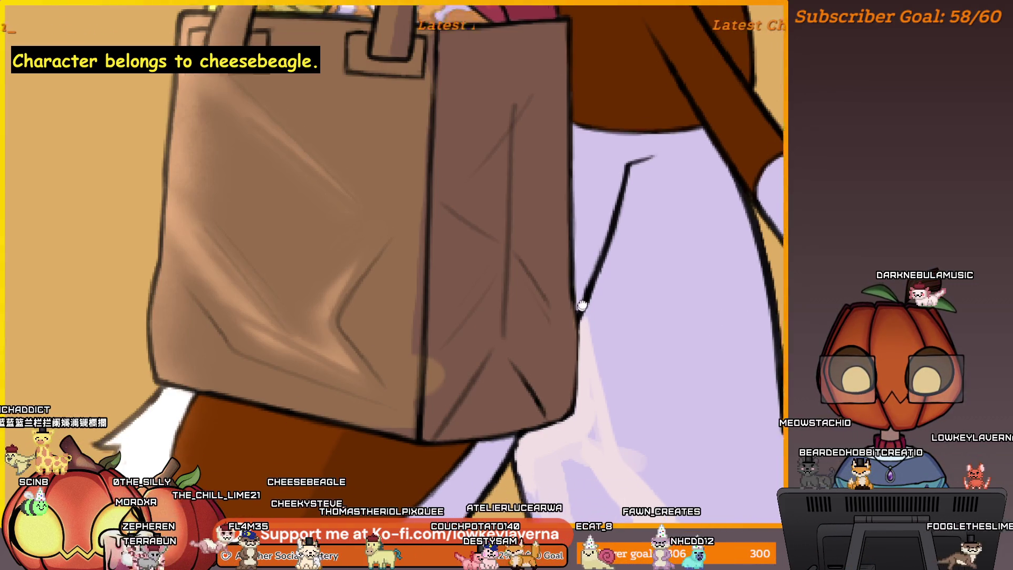
scroll(583, 271, left, 1)
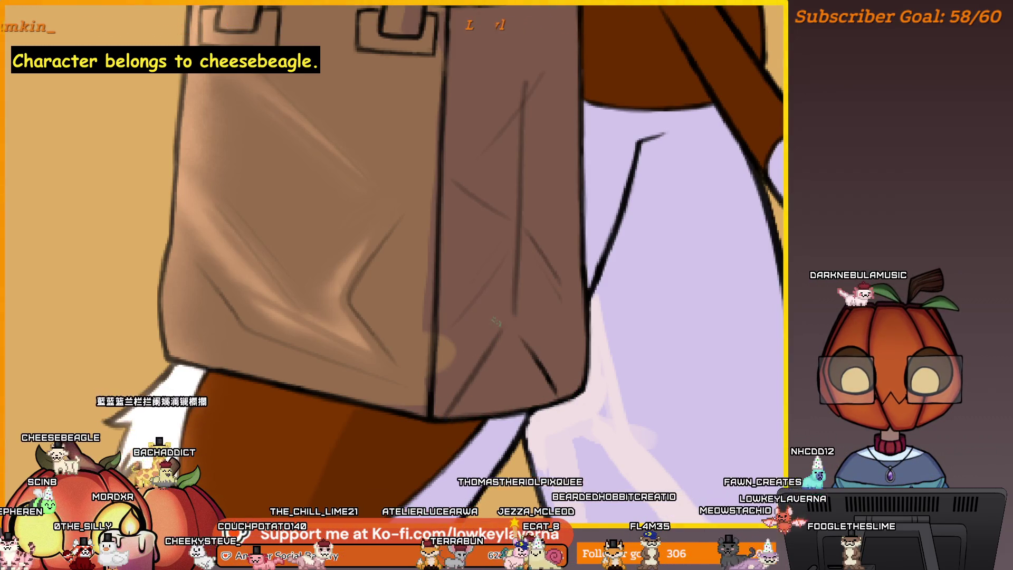
drag(495, 320, 593, 347)
drag(530, 364, 513, 381)
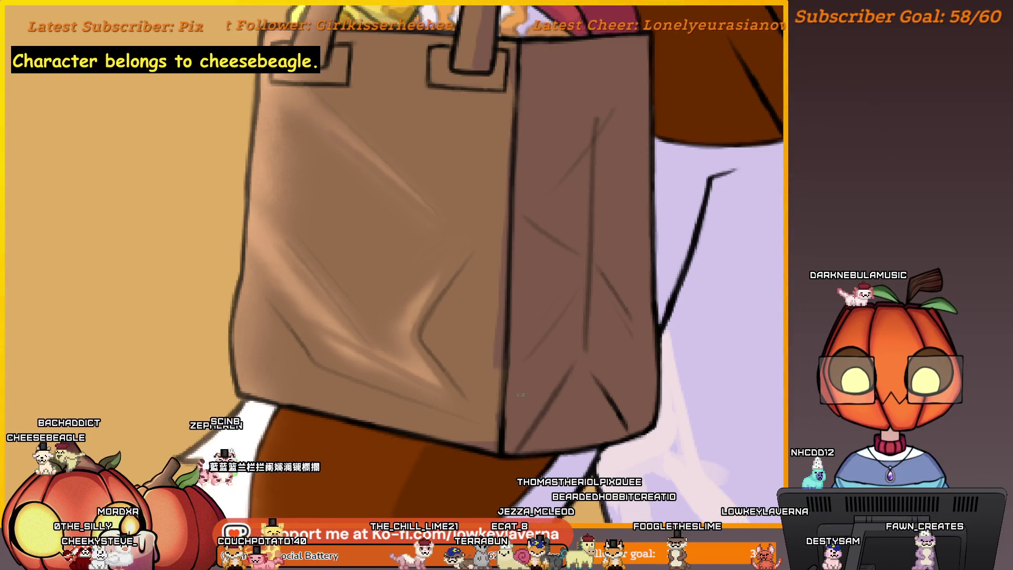
scroll(508, 394, down, 5)
scroll(508, 395, up, 5)
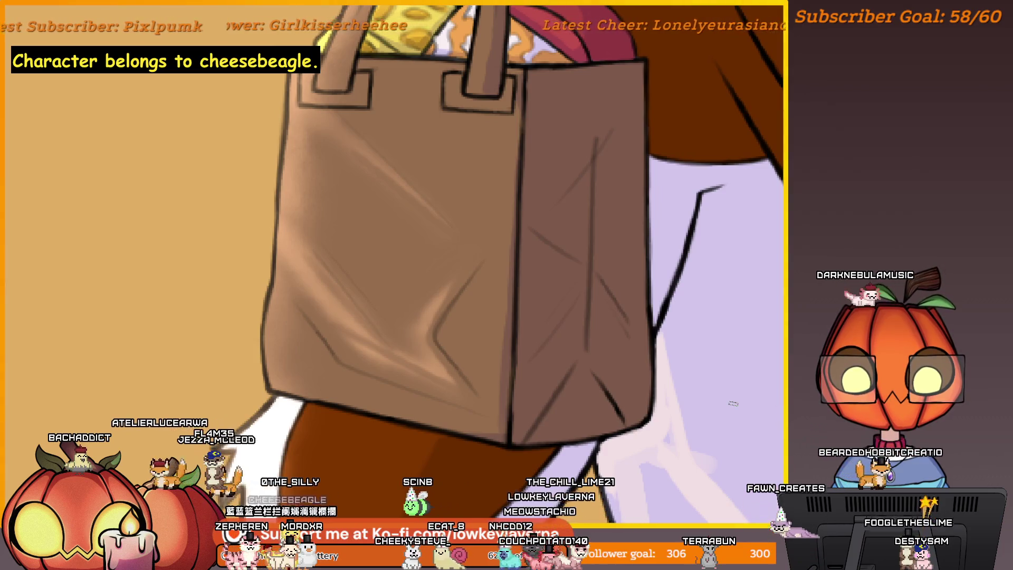
Pull the view back to frame both hind legs and the tail
scroll(667, 241, down, 3)
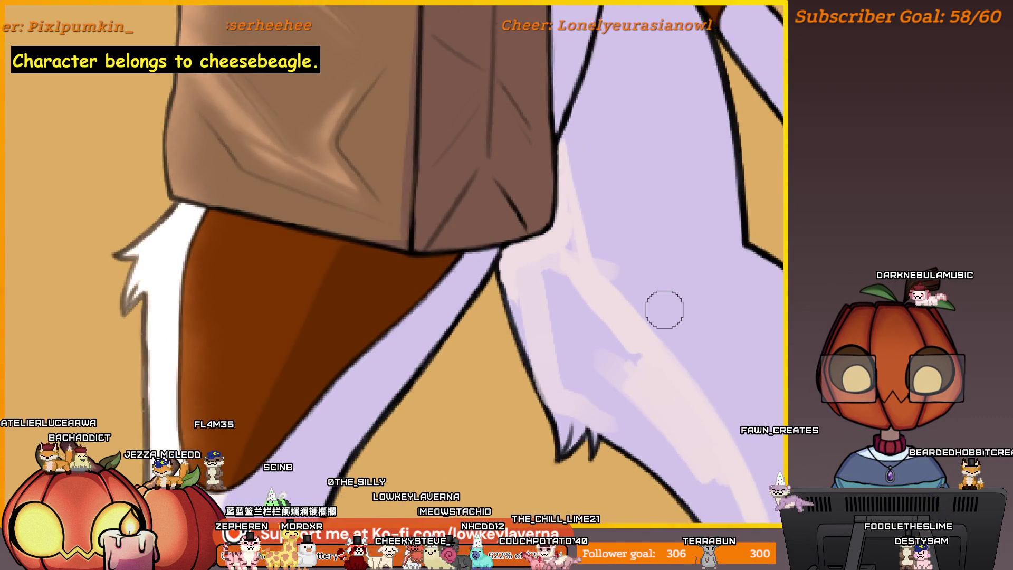
scroll(26, 309, up, 3)
drag(231, 385, 565, 350)
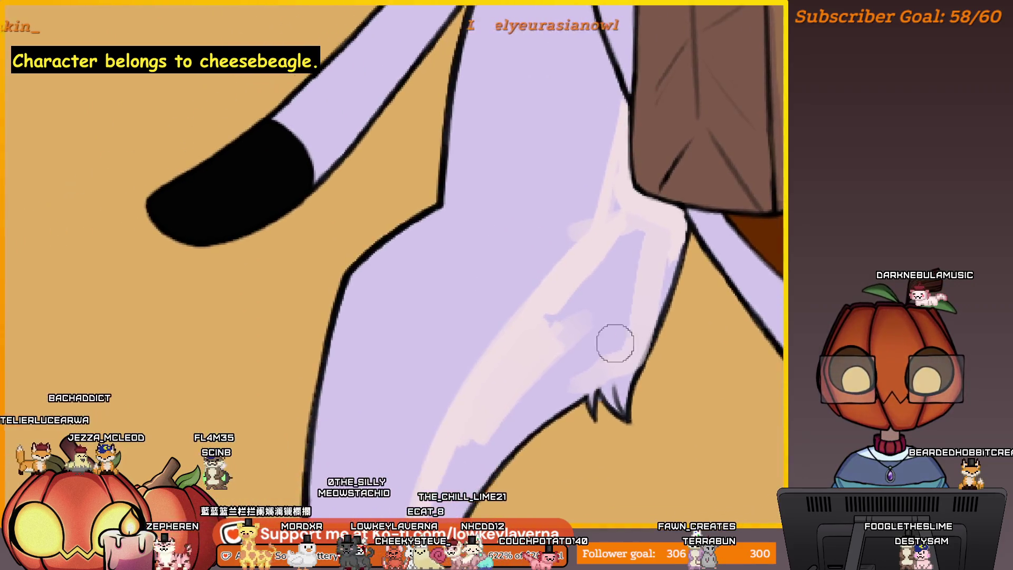
scroll(654, 335, down, 2)
mouse_move(654, 335)
mouse_down()
mouse_move(486, 324)
mouse_move(556, 368)
mouse_up()
scroll(556, 368, down, 2)
scroll(593, 350, up, 2)
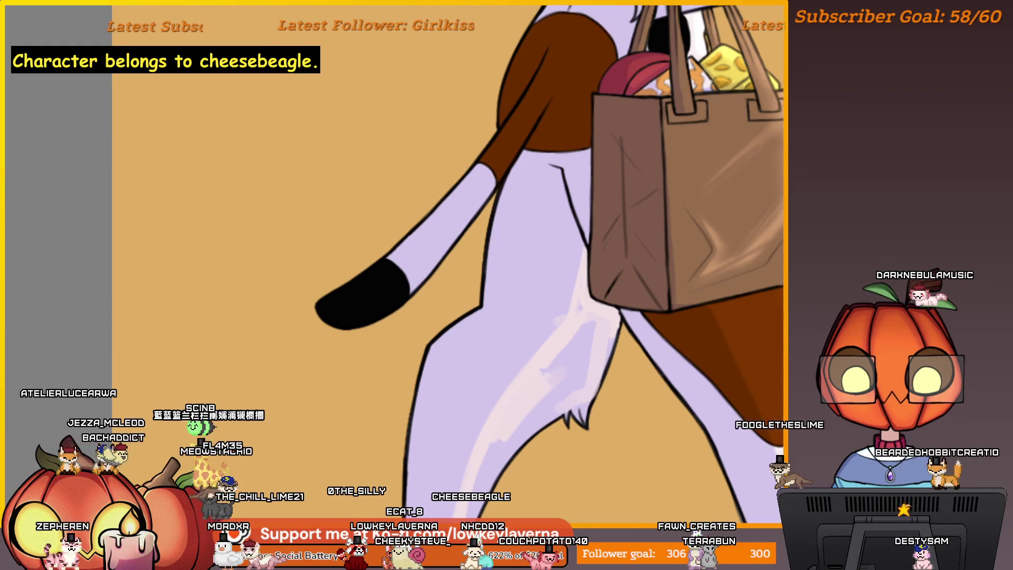
scroll(640, 293, down, 3)
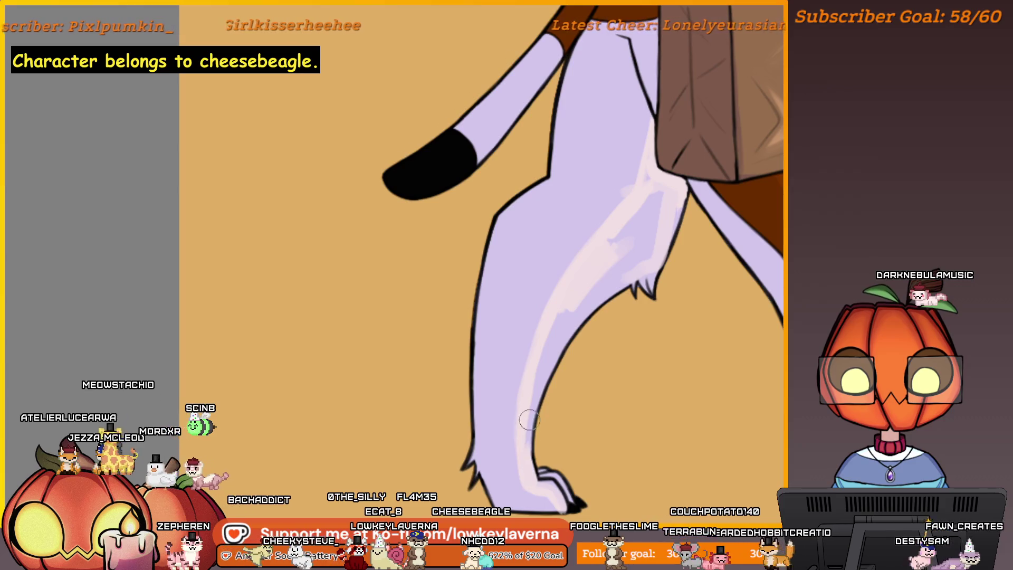
mouse_move(577, 355)
mouse_down()
mouse_move(558, 370)
mouse_move(592, 344)
mouse_up()
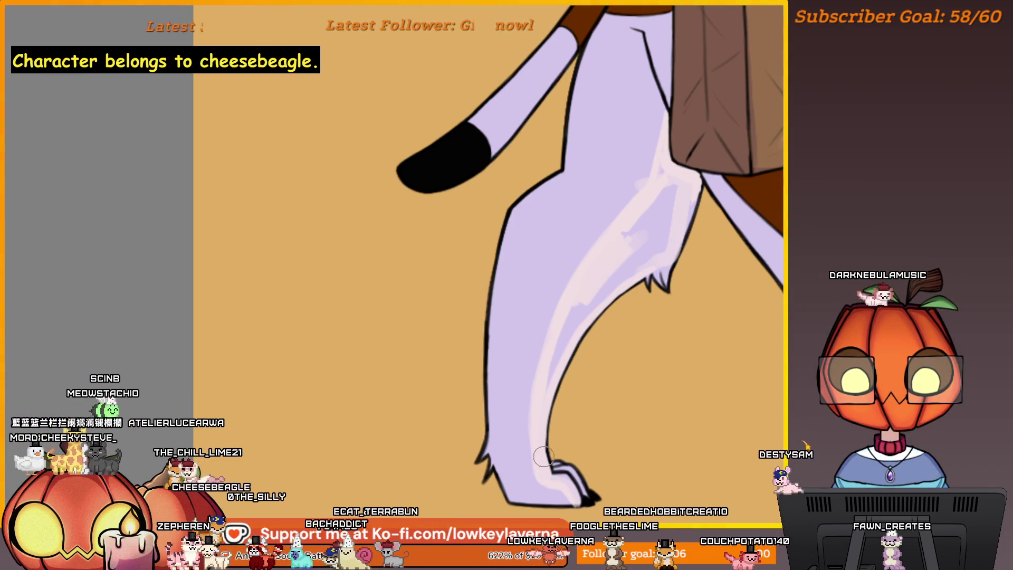
Extend the light highlight on the rear leg near the tuft, then mirror the canvas to check
scroll(642, 299, up, 1)
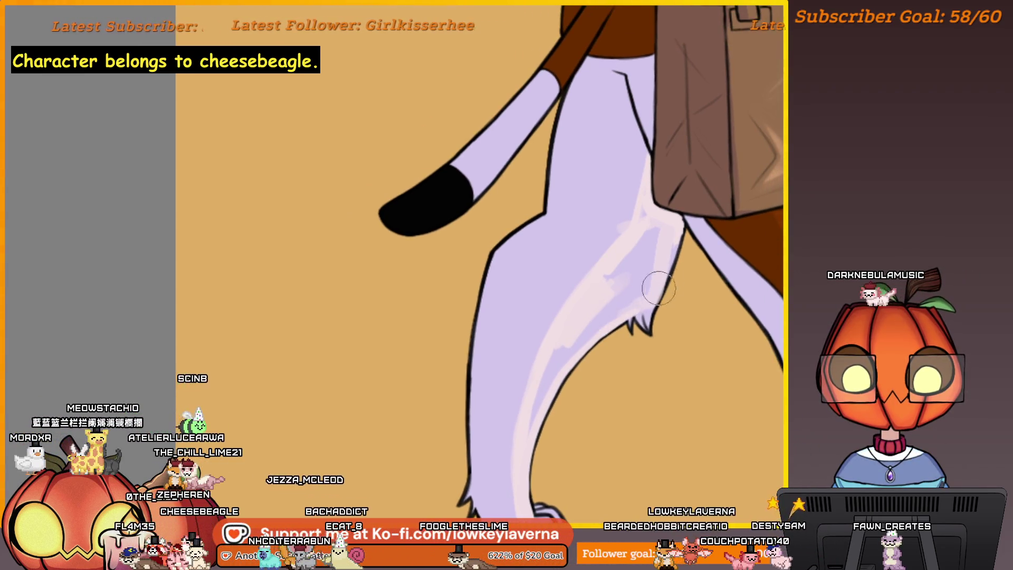
scroll(646, 309, left, 1)
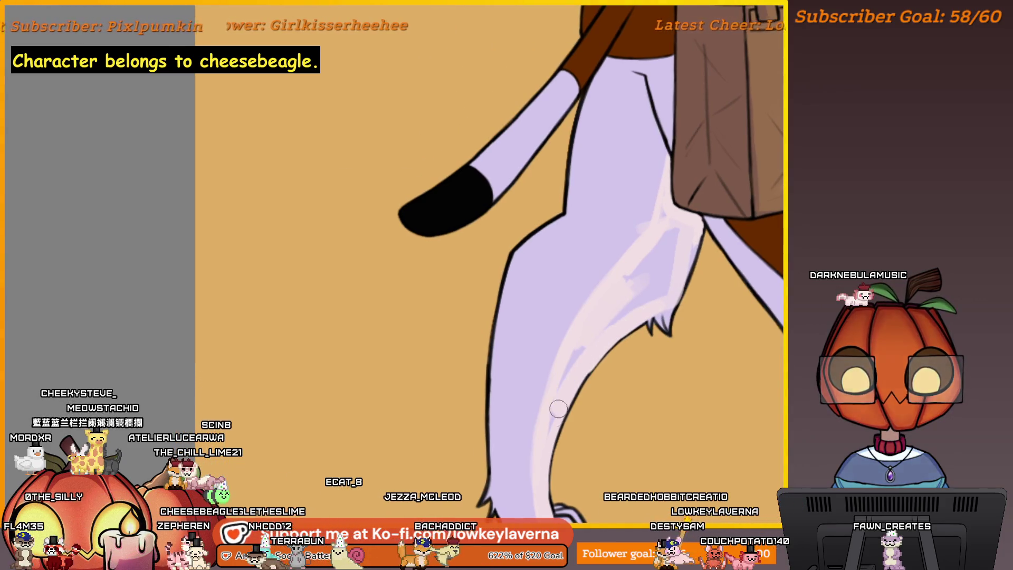
scroll(642, 301, up, 1)
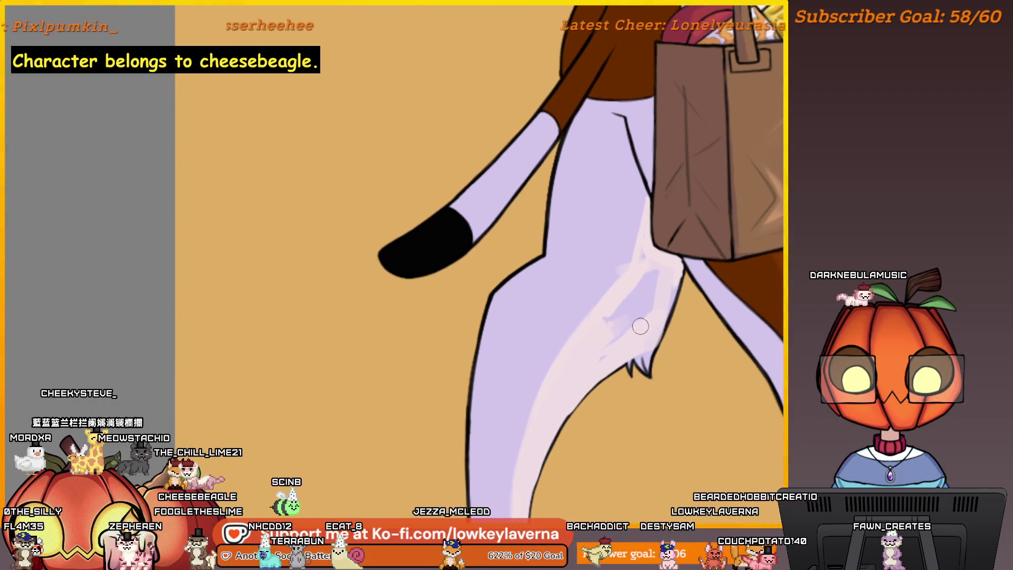
drag(654, 275, 612, 327)
scroll(644, 322, up, 1)
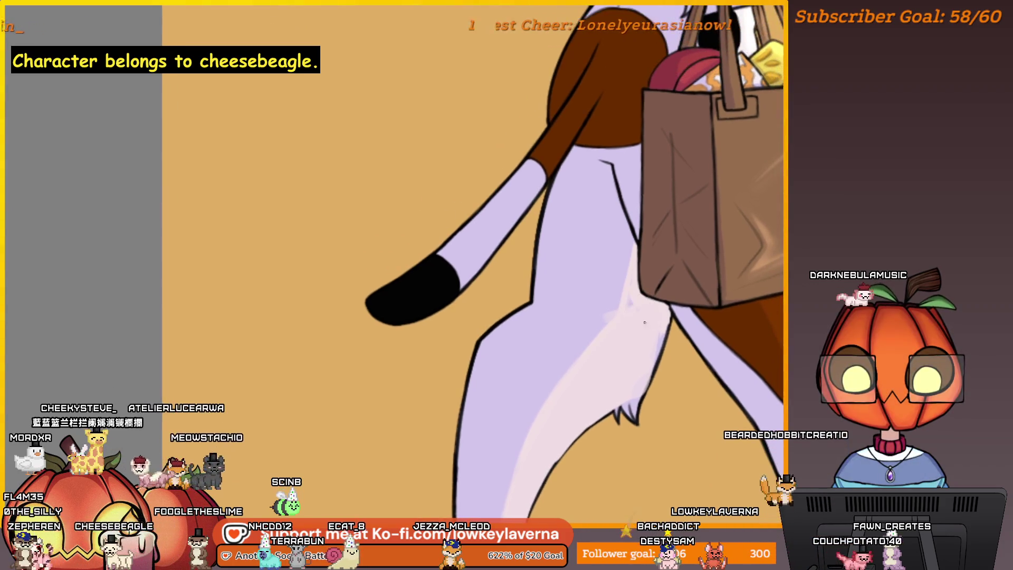
scroll(636, 327, up, 1)
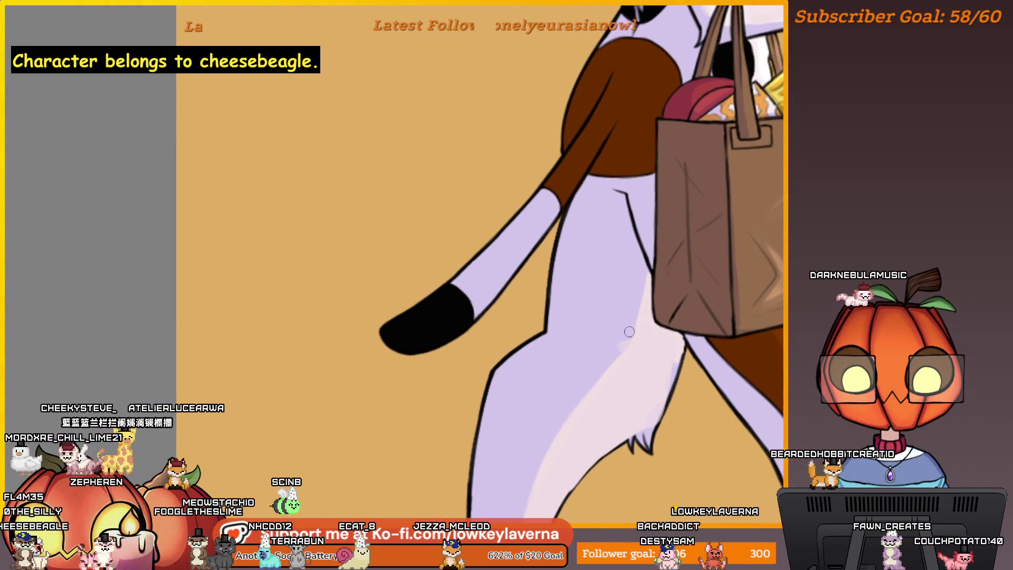
scroll(654, 302, down, 2)
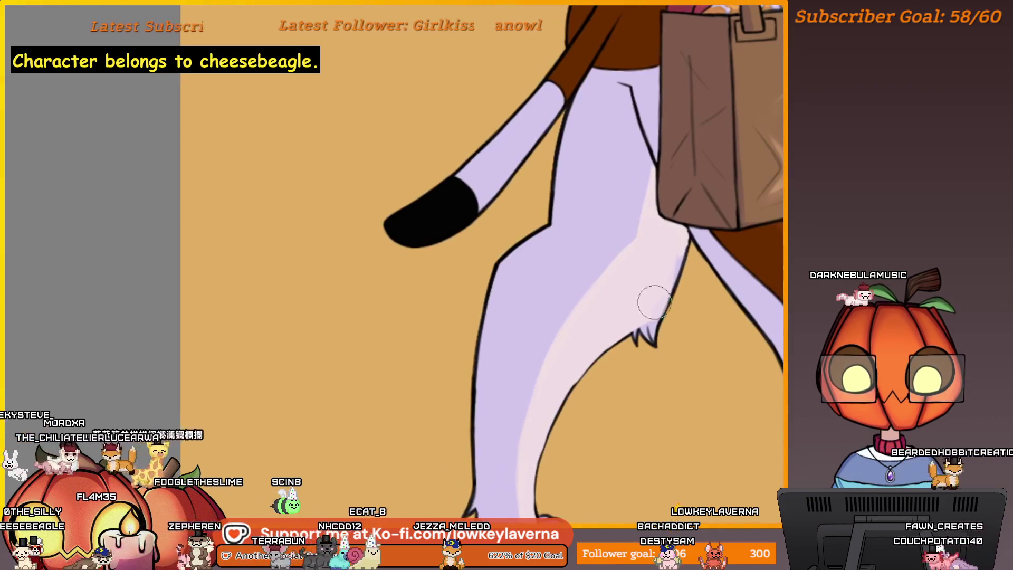
scroll(644, 271, down, 3)
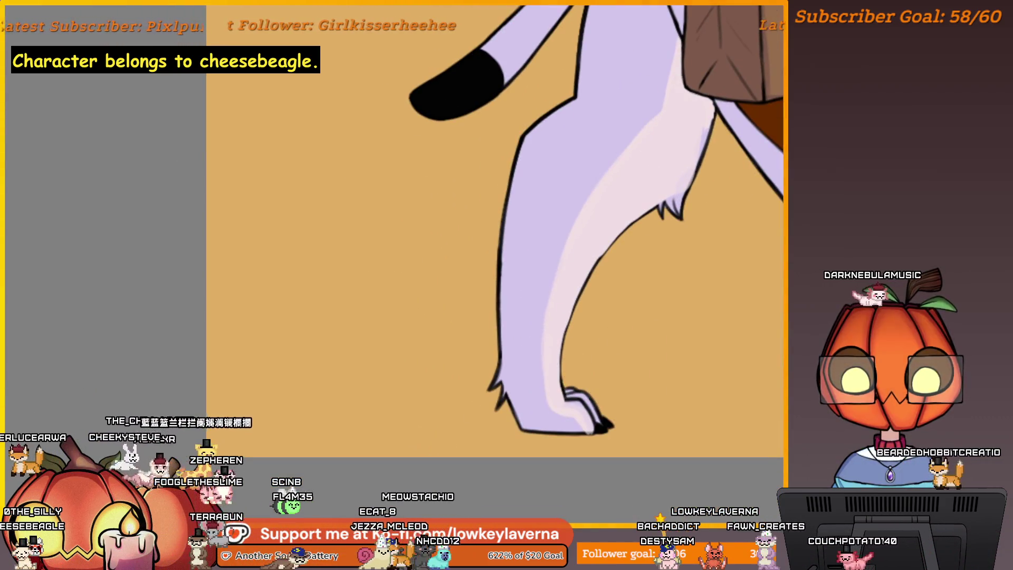
scroll(551, 350, up, 2)
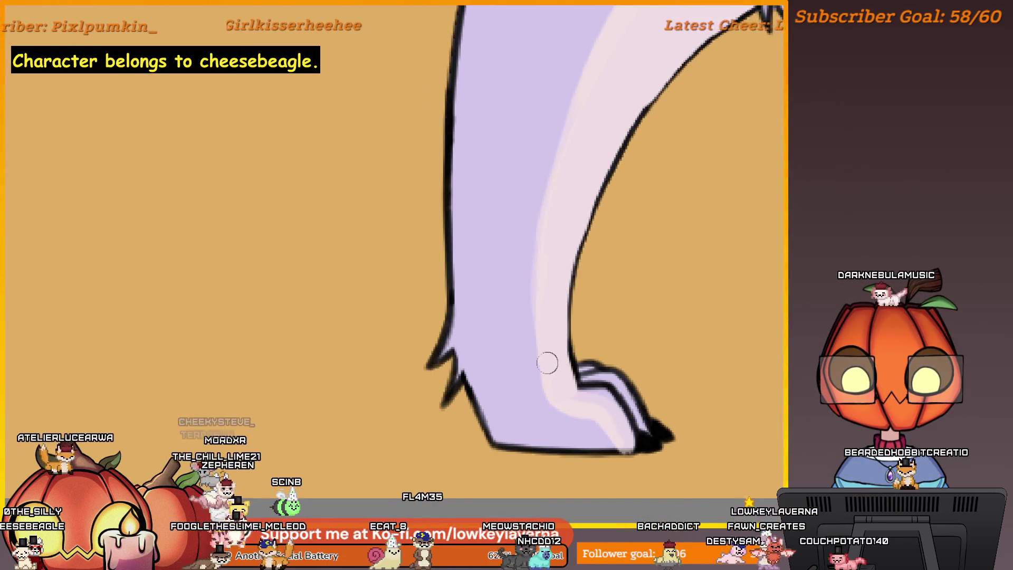
key(m)
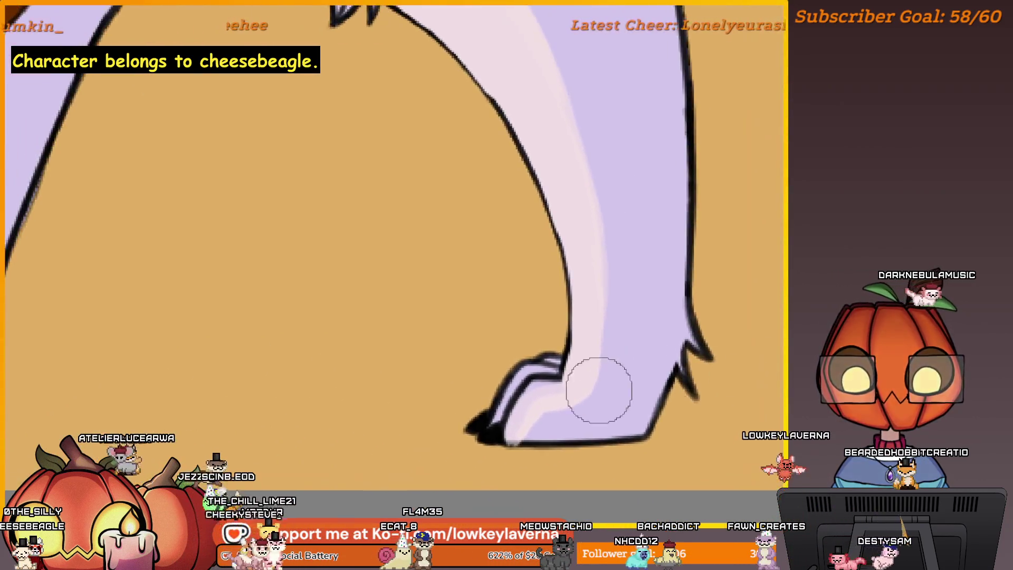
scroll(599, 390, up, 4)
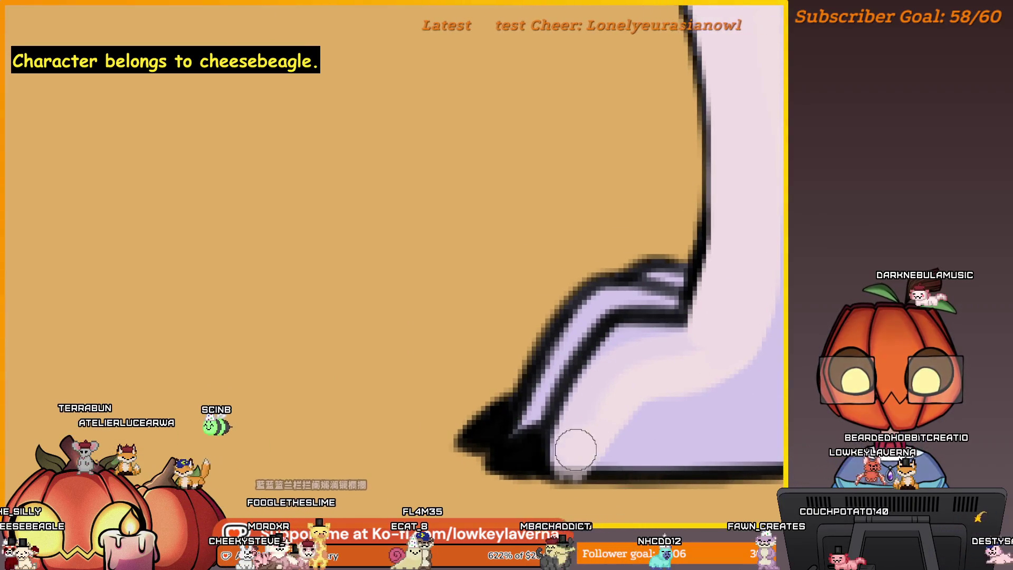
Enlarge the brush considerably, then pan around the hind paw and zoom out slightly
drag(602, 450, 691, 454)
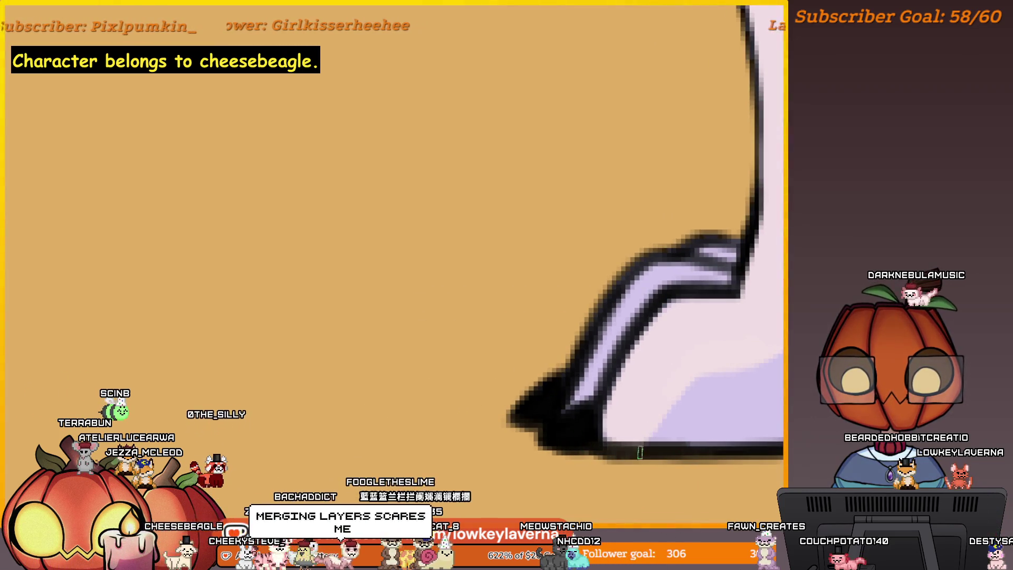
drag(736, 431, 673, 437)
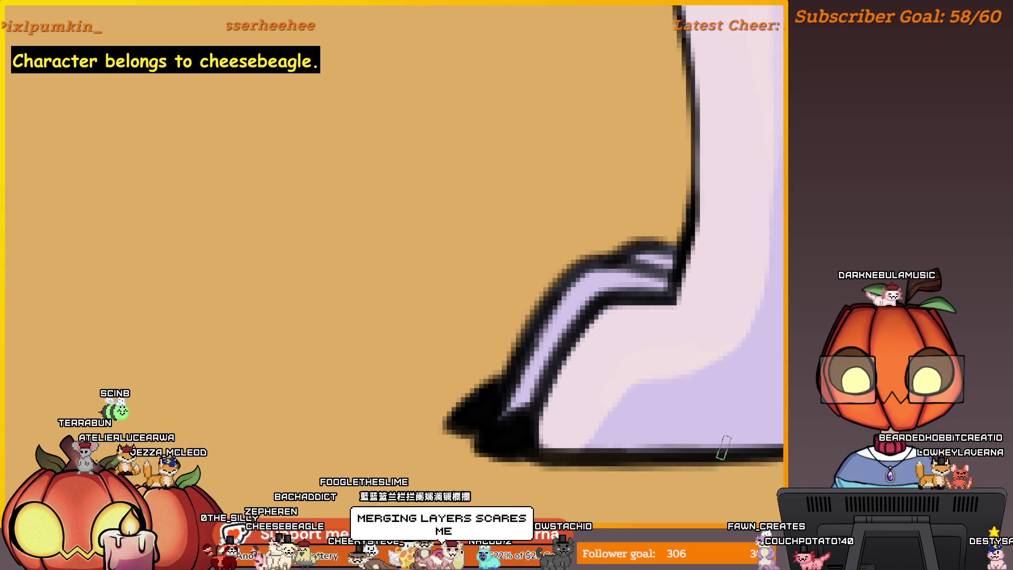
drag(683, 396, 728, 423)
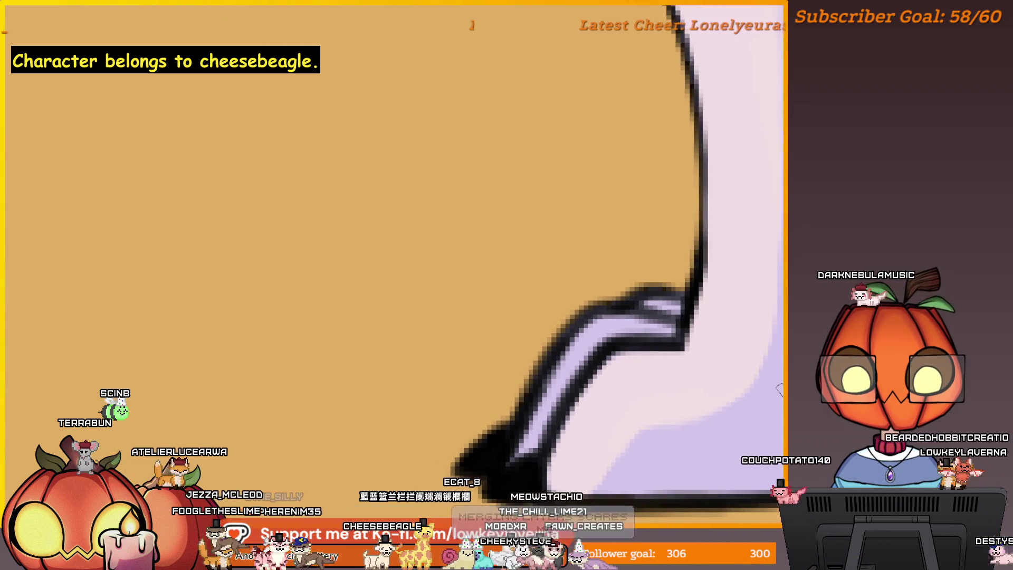
mouse_move(640, 317)
mouse_down()
mouse_move(664, 346)
mouse_move(690, 339)
mouse_up()
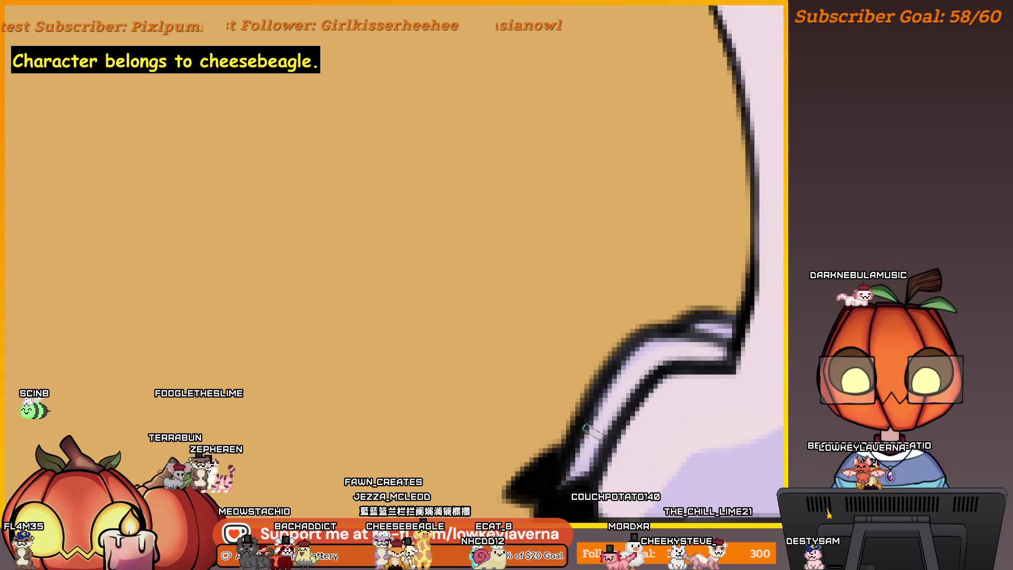
scroll(625, 396, up, 1)
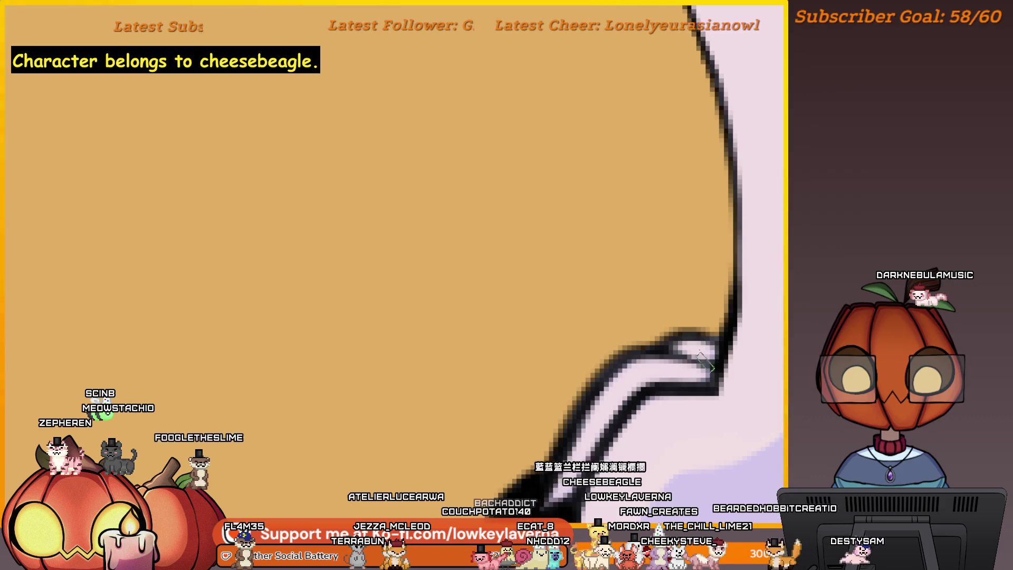
scroll(680, 346, down, 1)
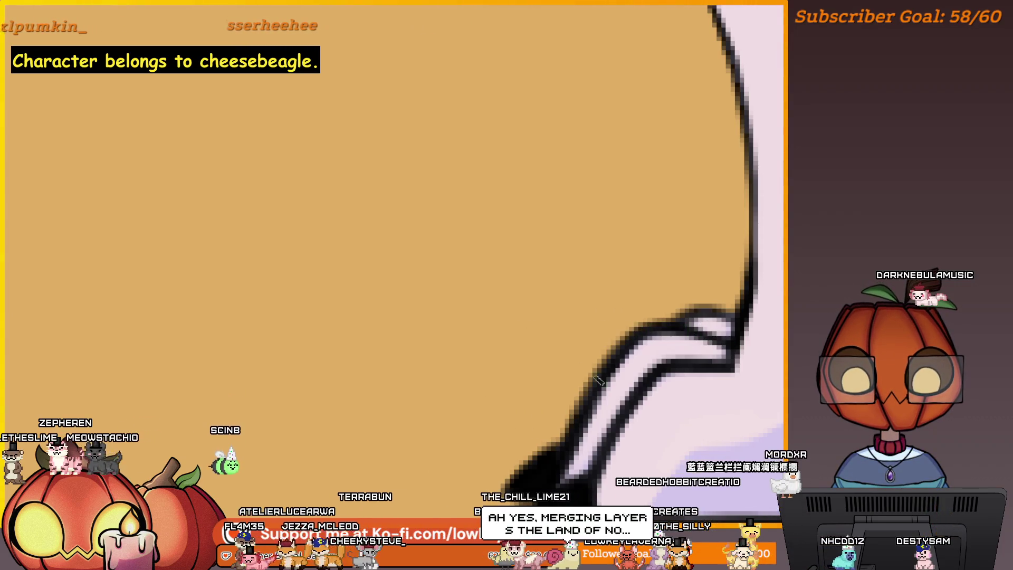
scroll(575, 422, down, 1)
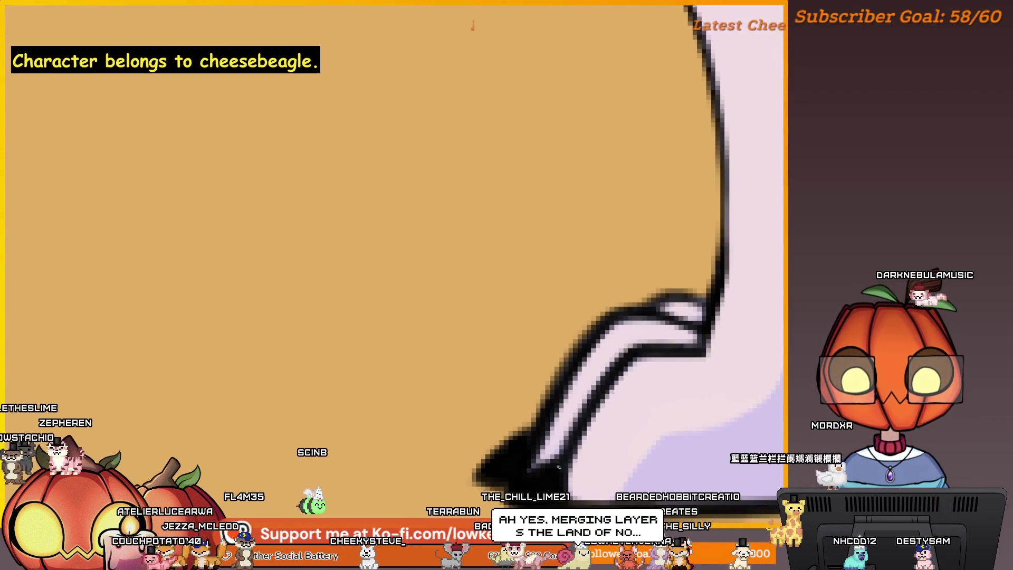
alt+click(600, 390)
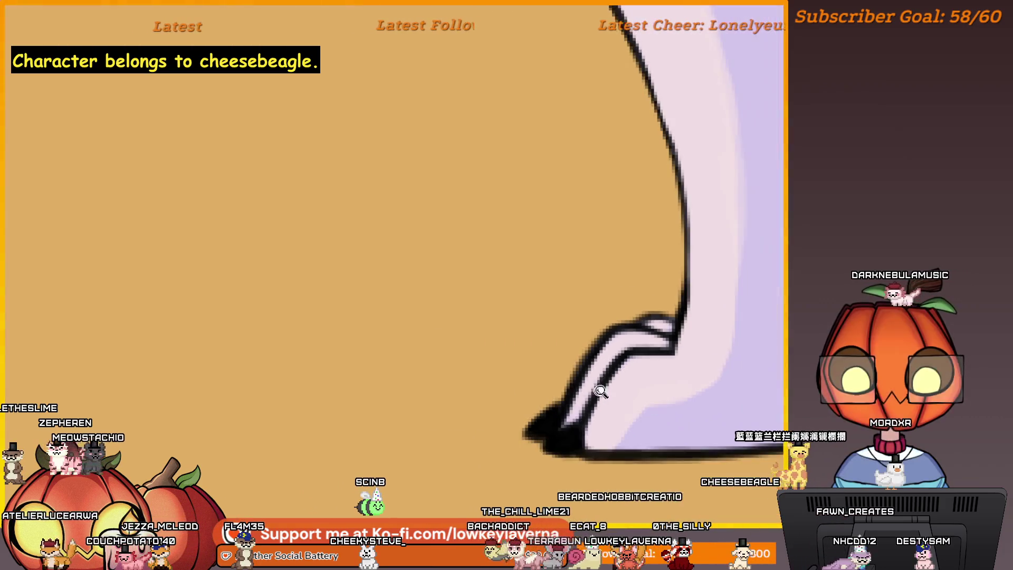
scroll(672, 349, up, 1)
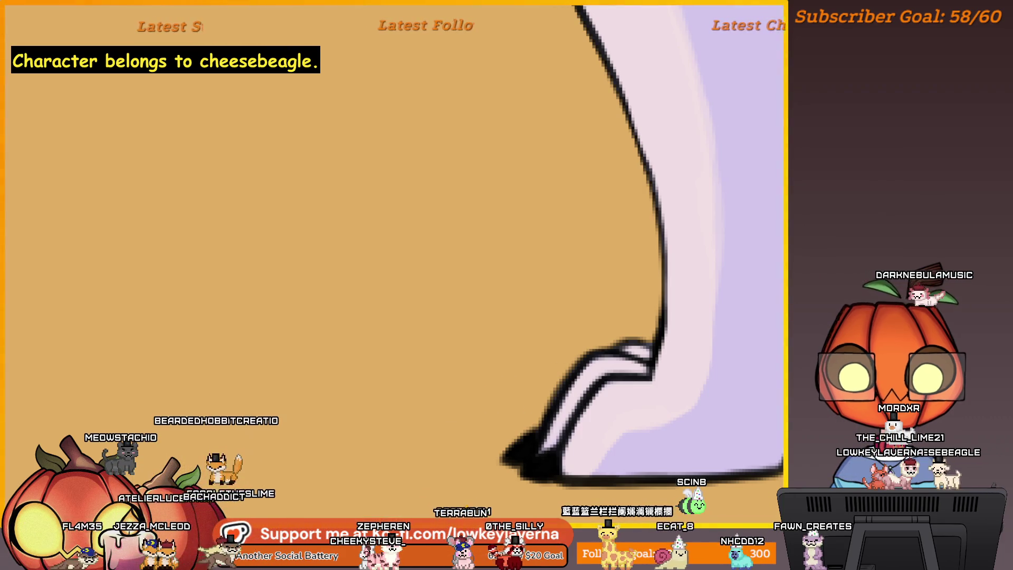
drag(666, 369, 640, 395)
scroll(640, 396, down, 5)
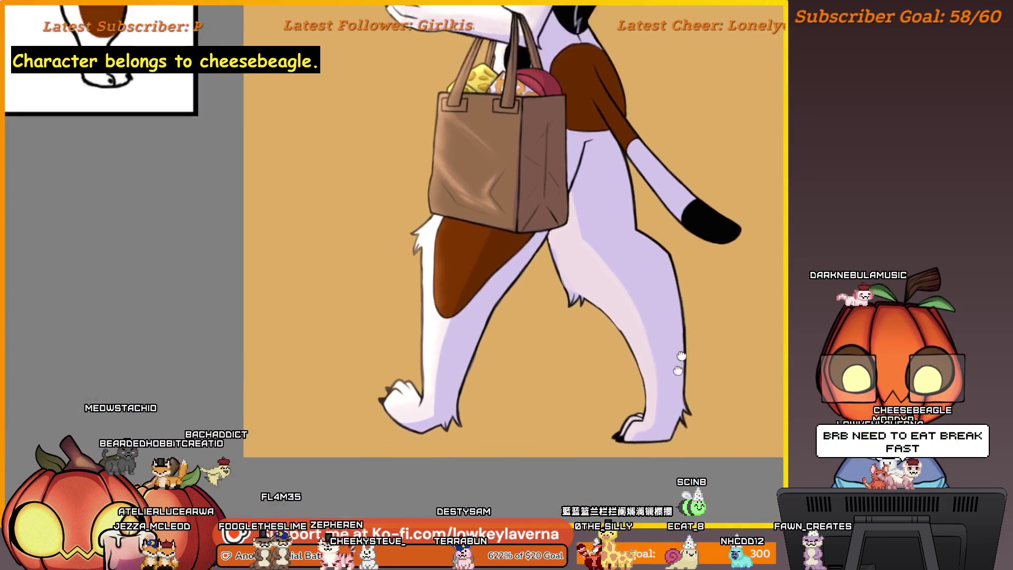
scroll(693, 407, up, 3)
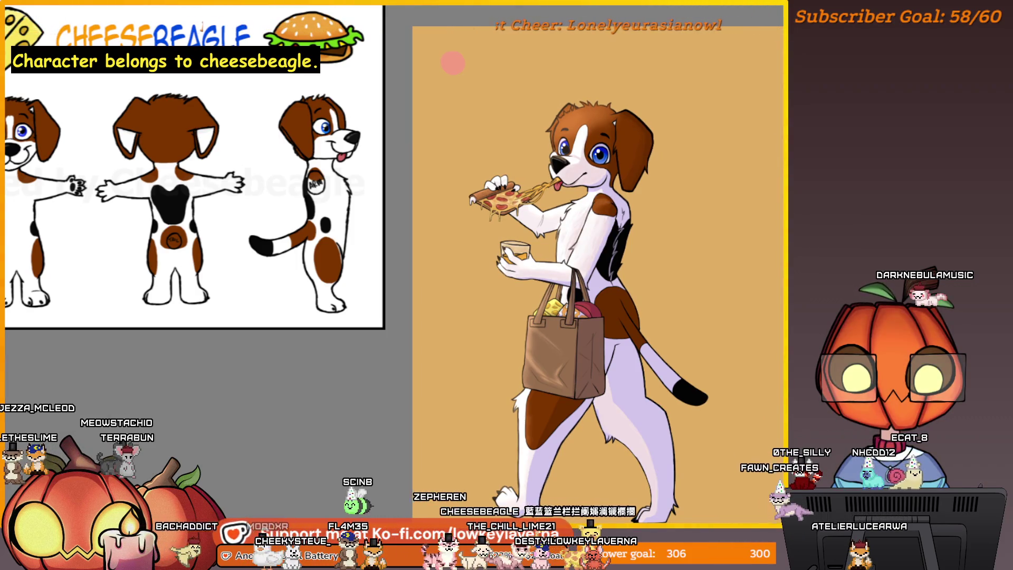
click(674, 357)
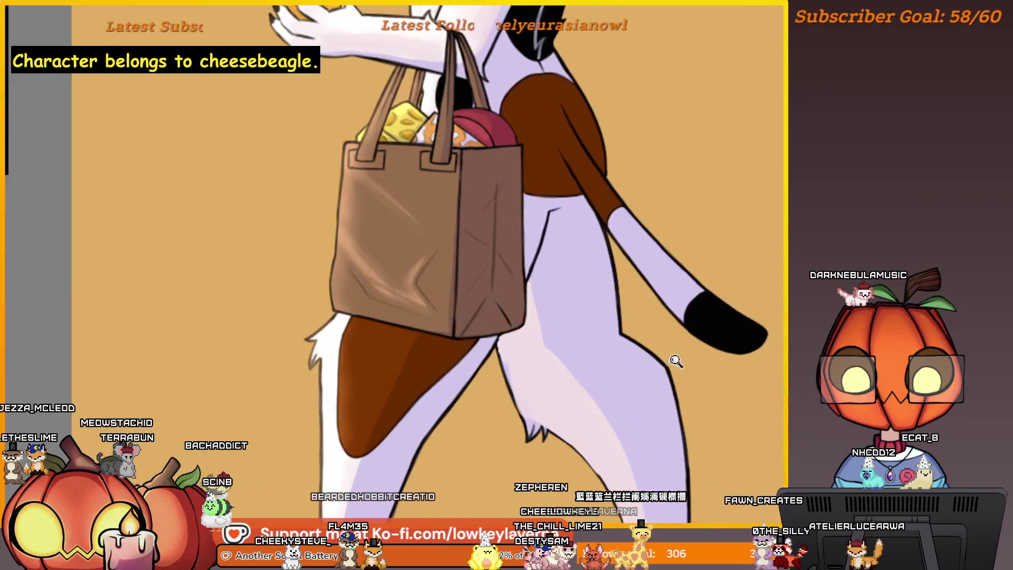
Zoom in on the fur tuft and lighten the lilac shading along its tip and inner edge
click(669, 316)
click(554, 275)
click(554, 274)
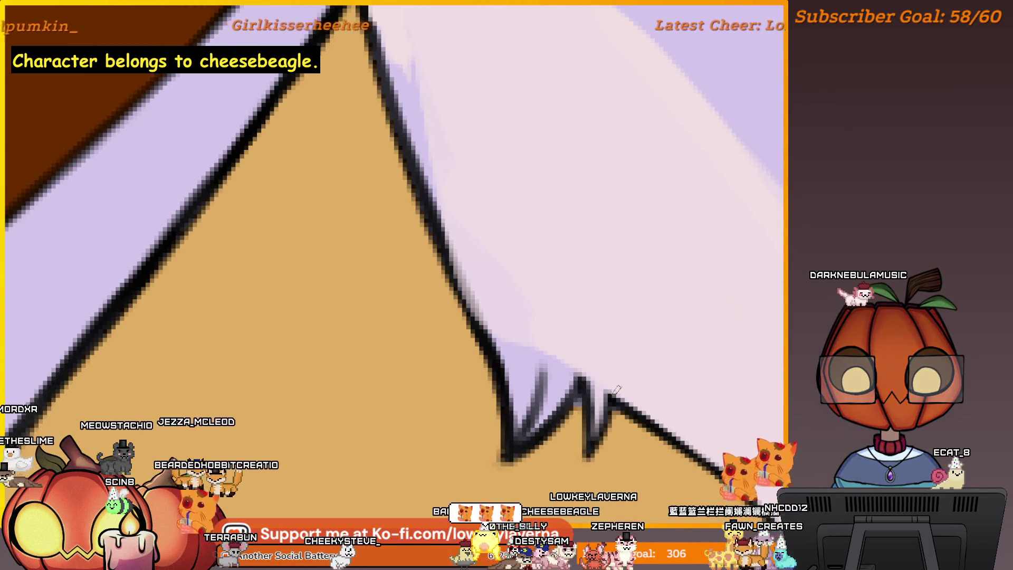
mouse_move(616, 390)
mouse_down()
mouse_move(603, 355)
mouse_move(640, 355)
mouse_up()
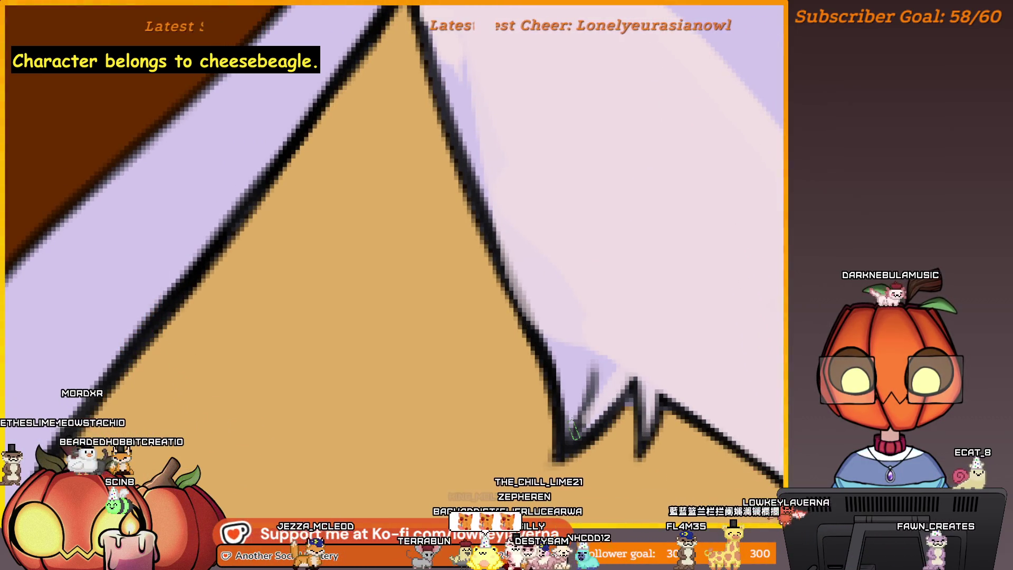
drag(628, 394, 627, 347)
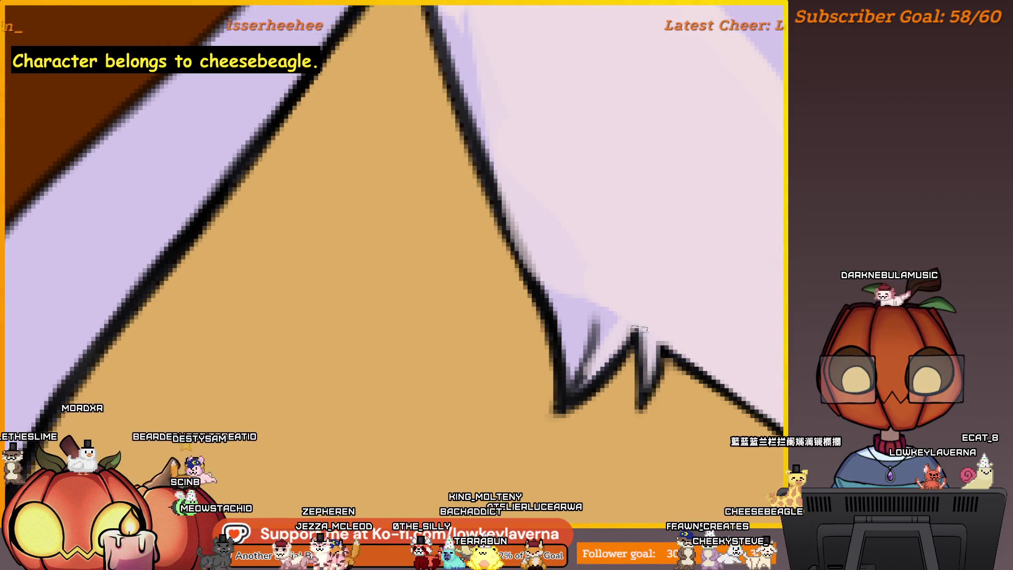
scroll(639, 329, up, 2)
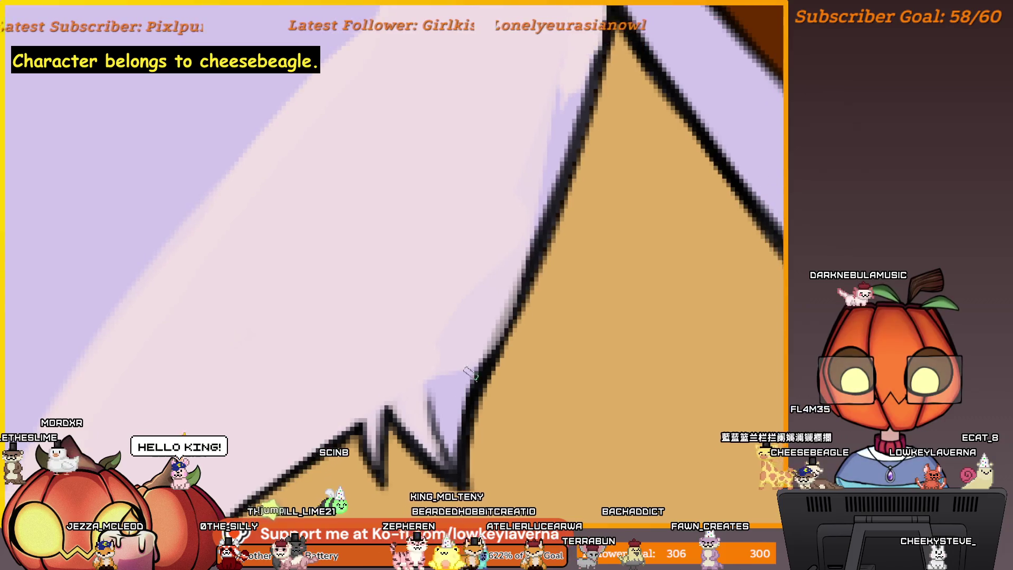
drag(453, 439, 453, 380)
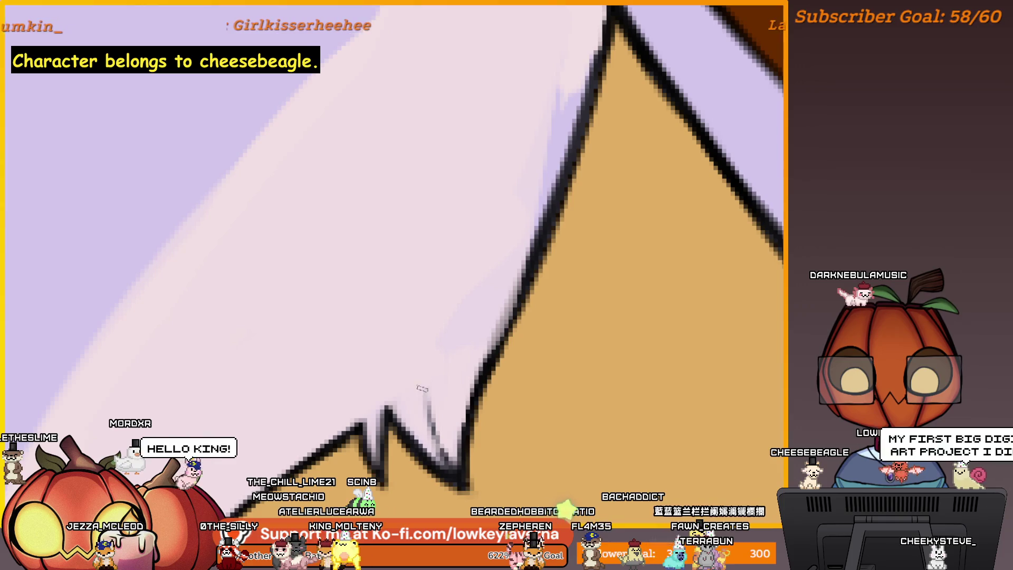
drag(507, 260, 425, 369)
drag(470, 298, 466, 362)
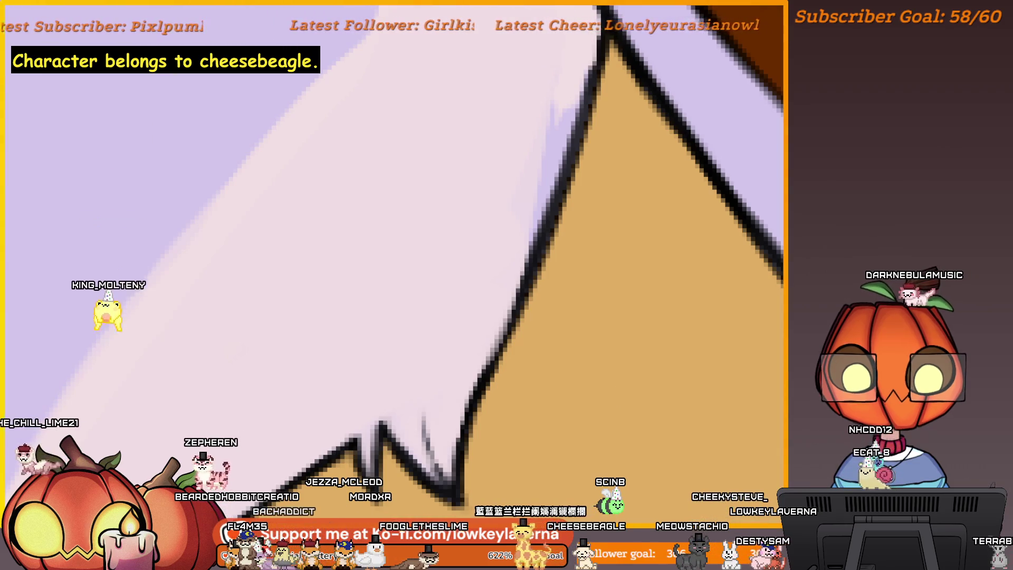
Mirror the canvas and ink a darker outline down the fur tuft
key(alt+f)
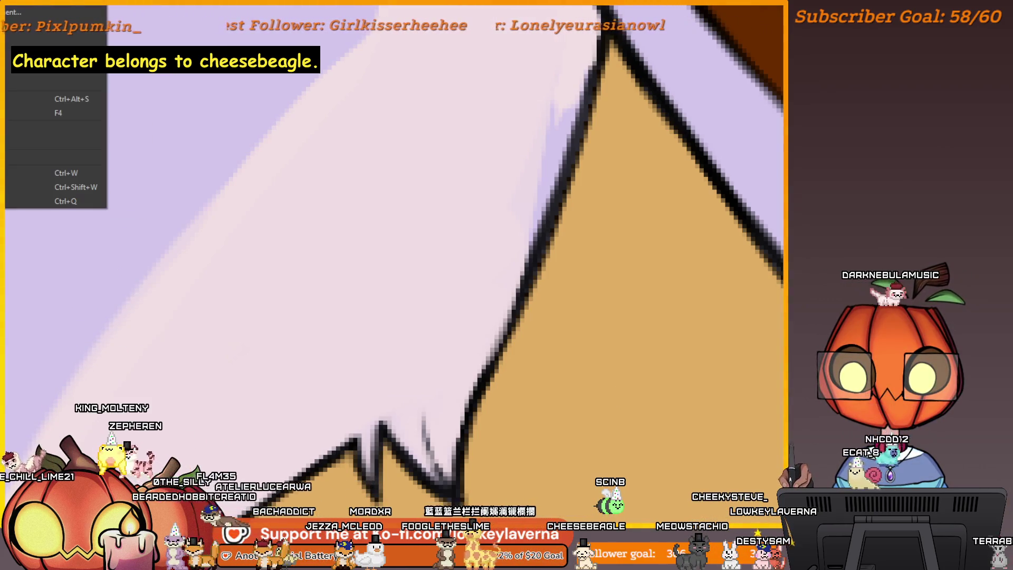
key(Escape)
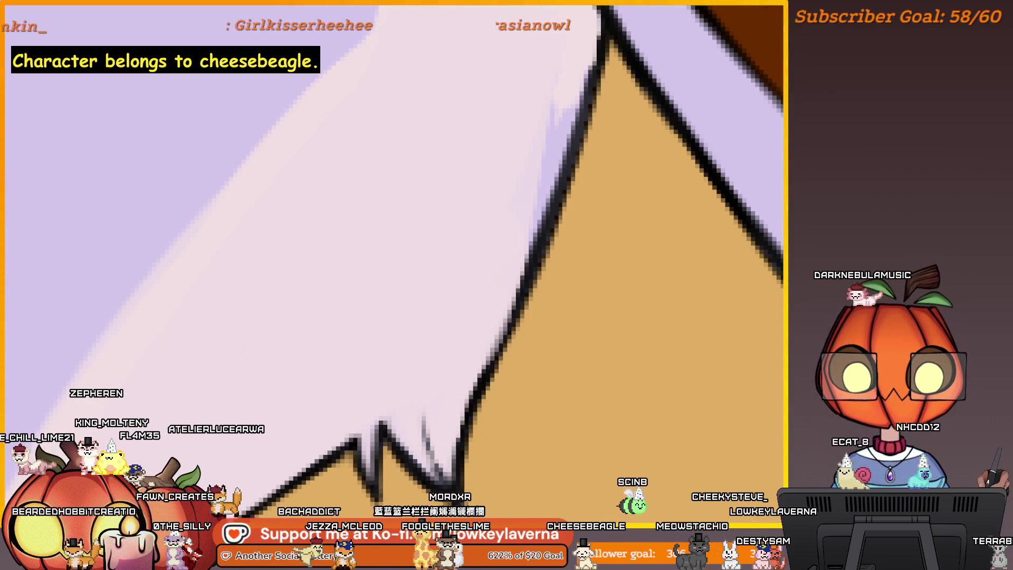
key(m)
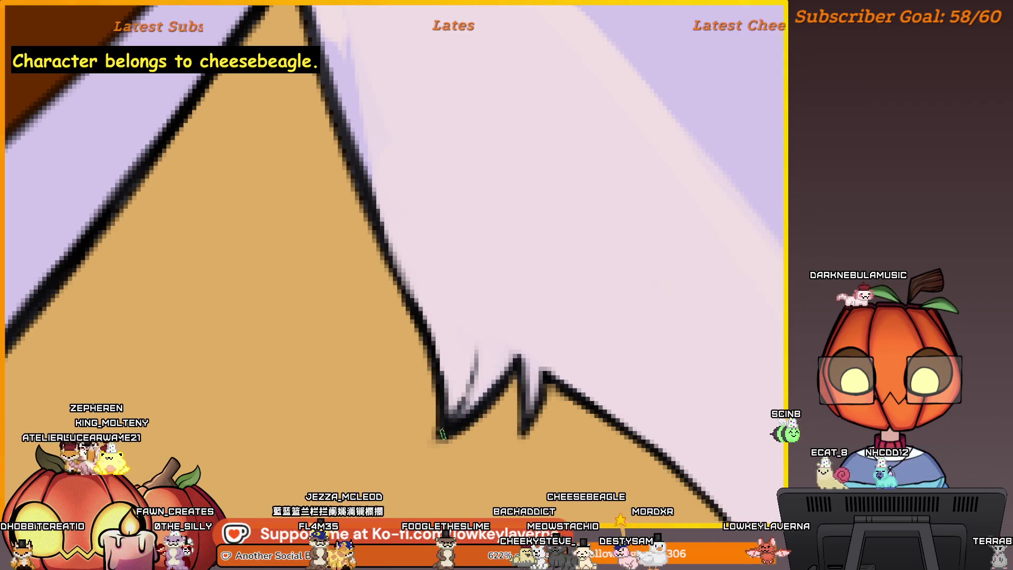
drag(474, 381, 516, 430)
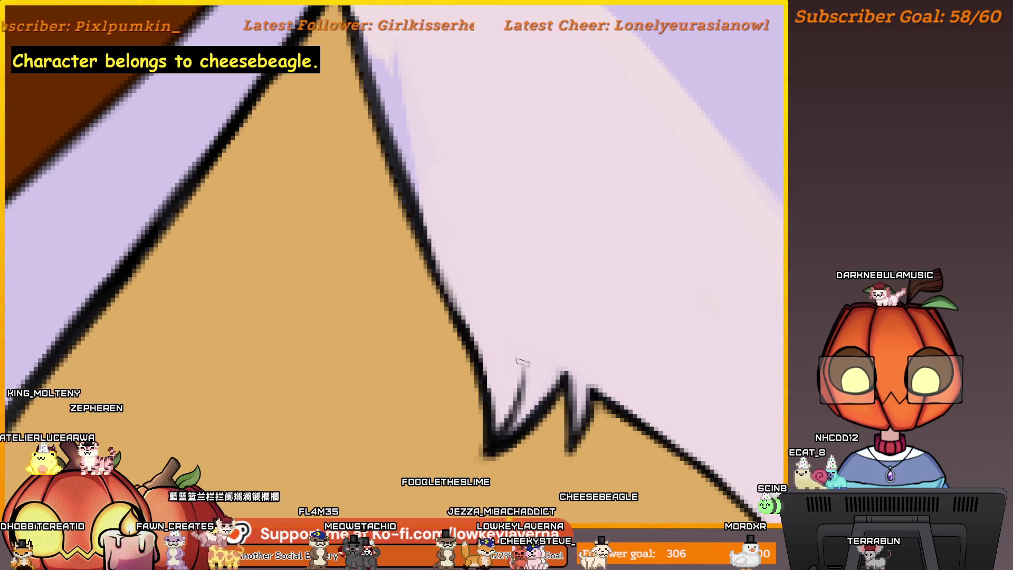
scroll(522, 362, down, 3)
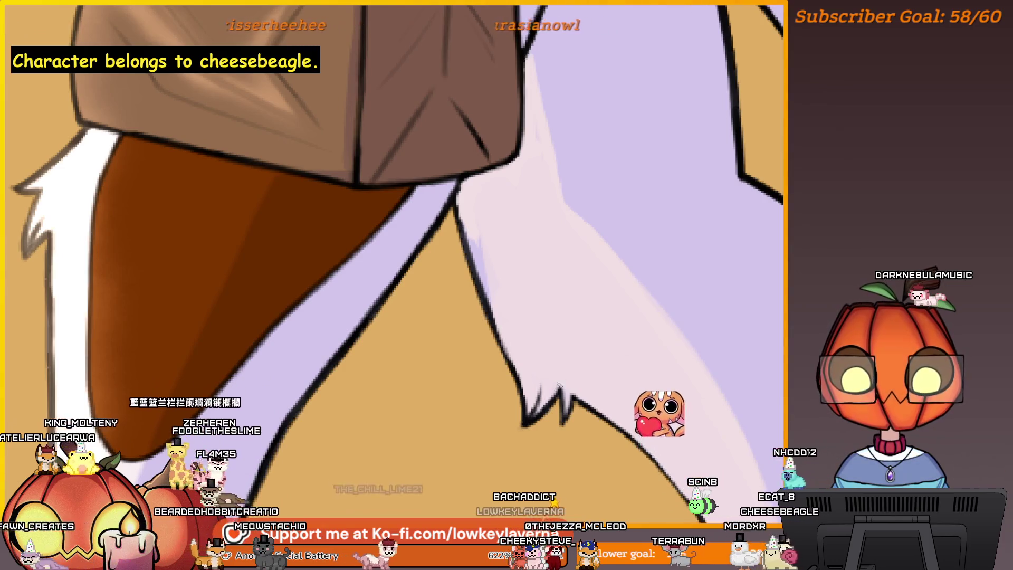
drag(759, 298, 577, 270)
scroll(436, 249, up, 5)
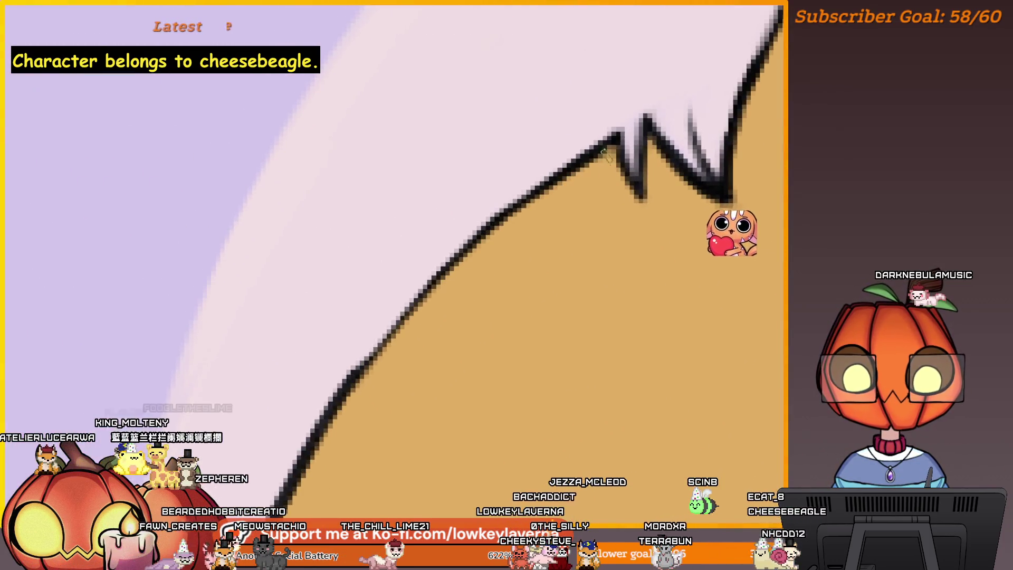
mouse_move(508, 210)
mouse_down()
mouse_move(417, 295)
mouse_move(321, 415)
mouse_up()
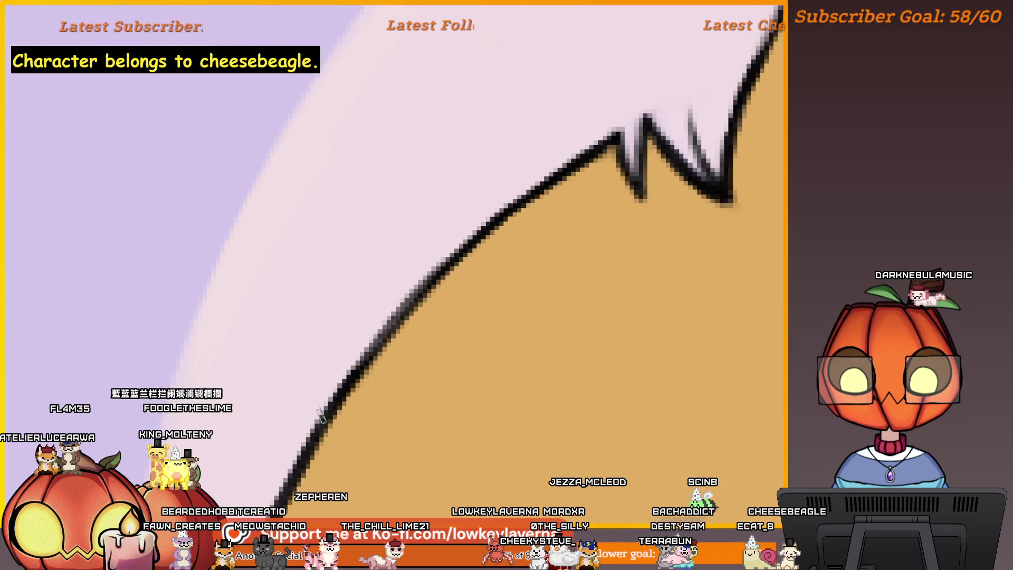
drag(469, 246, 351, 370)
scroll(396, 335, down, 5)
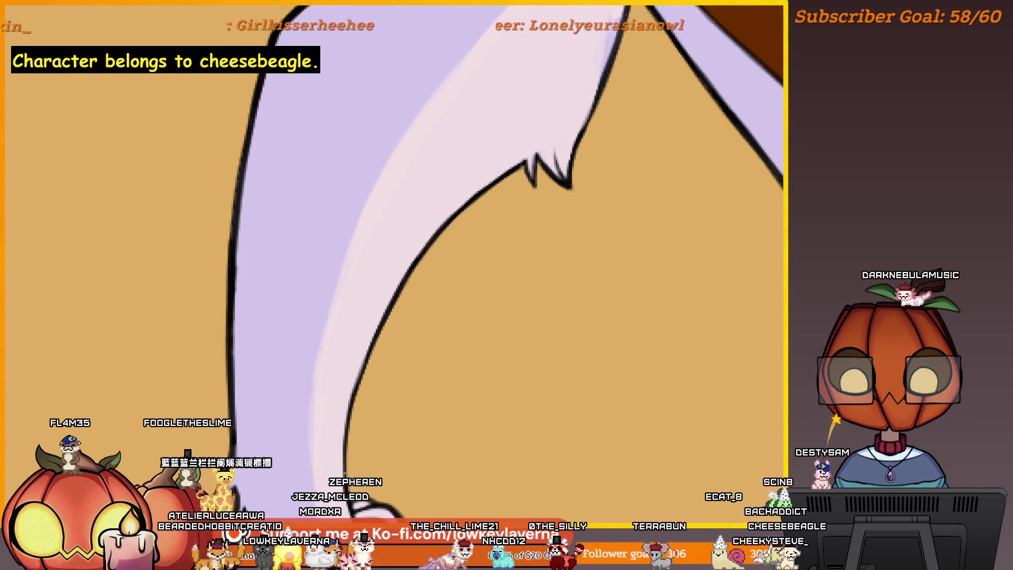
scroll(532, 255, down, 4)
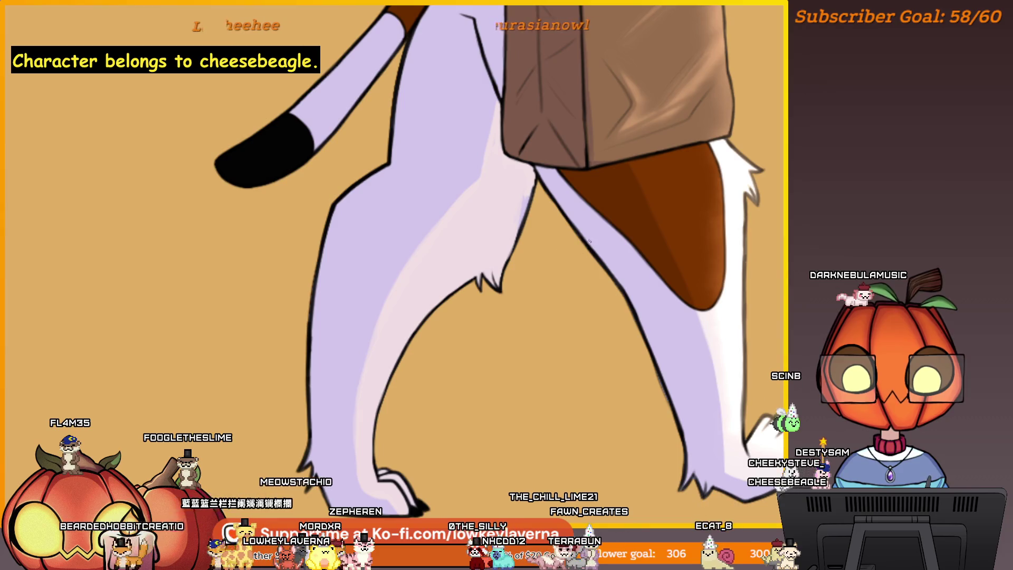
drag(590, 240, 561, 317)
scroll(541, 174, up, 4)
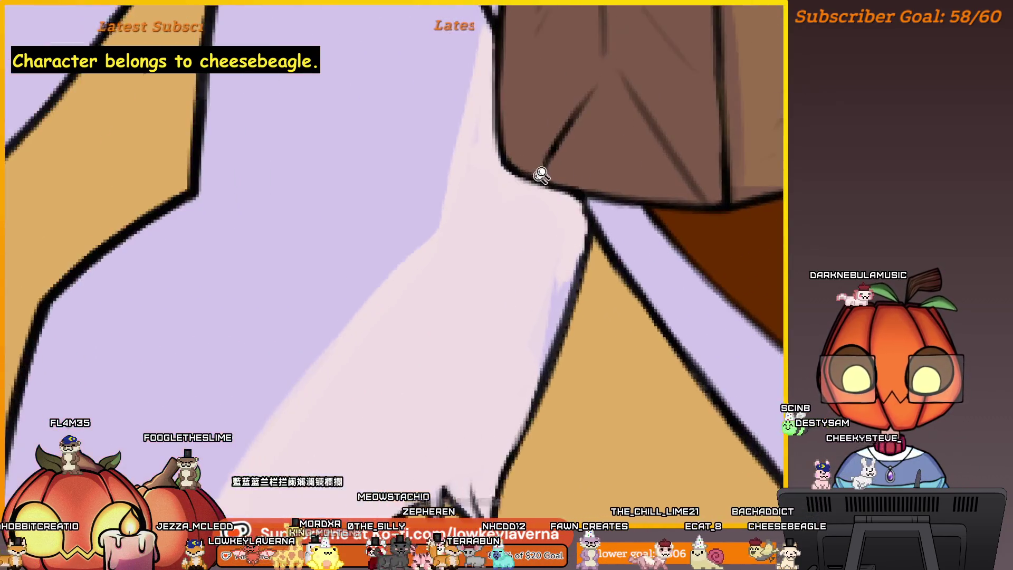
drag(541, 174, 517, 223)
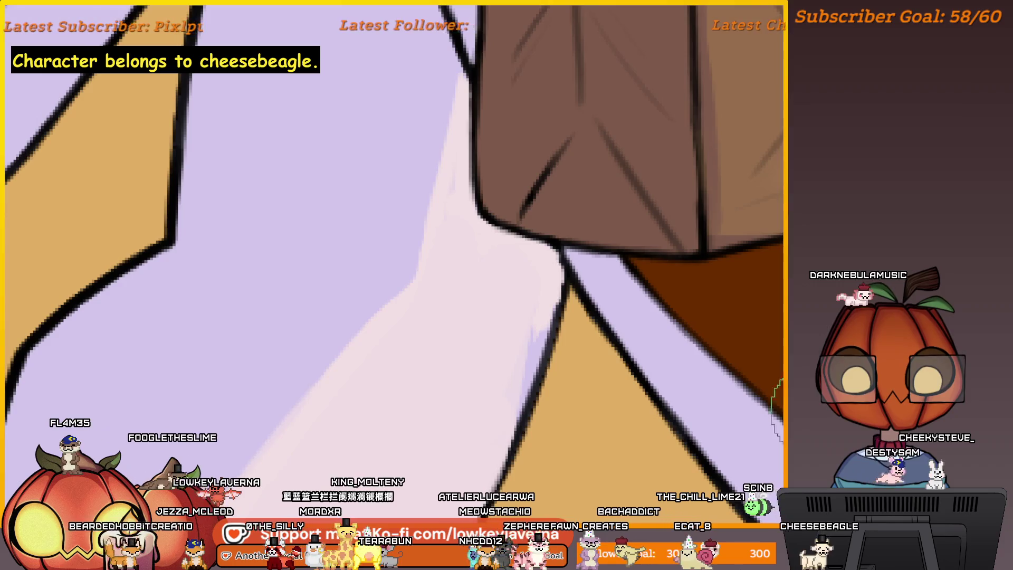
drag(533, 316, 556, 335)
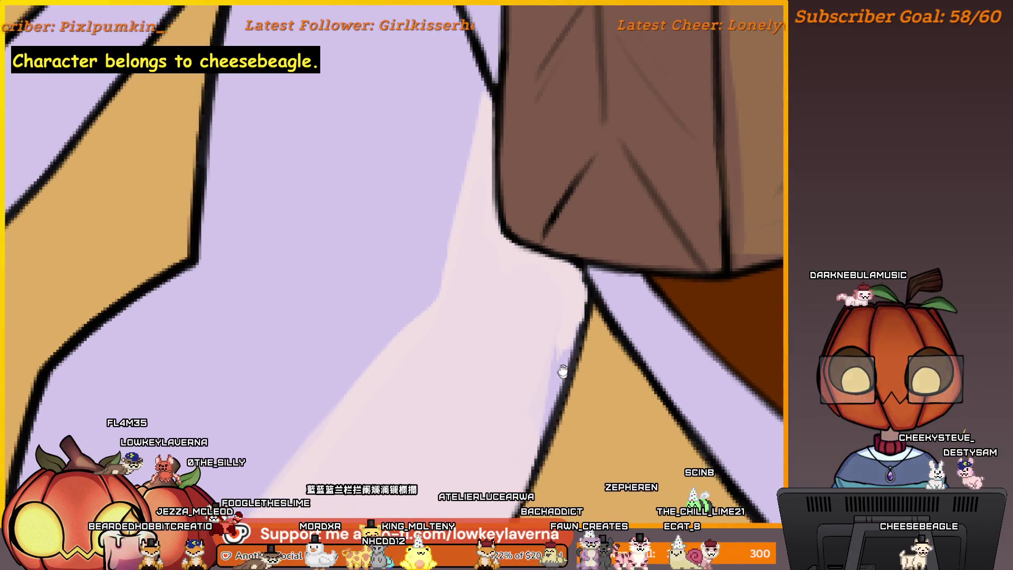
drag(563, 371, 586, 287)
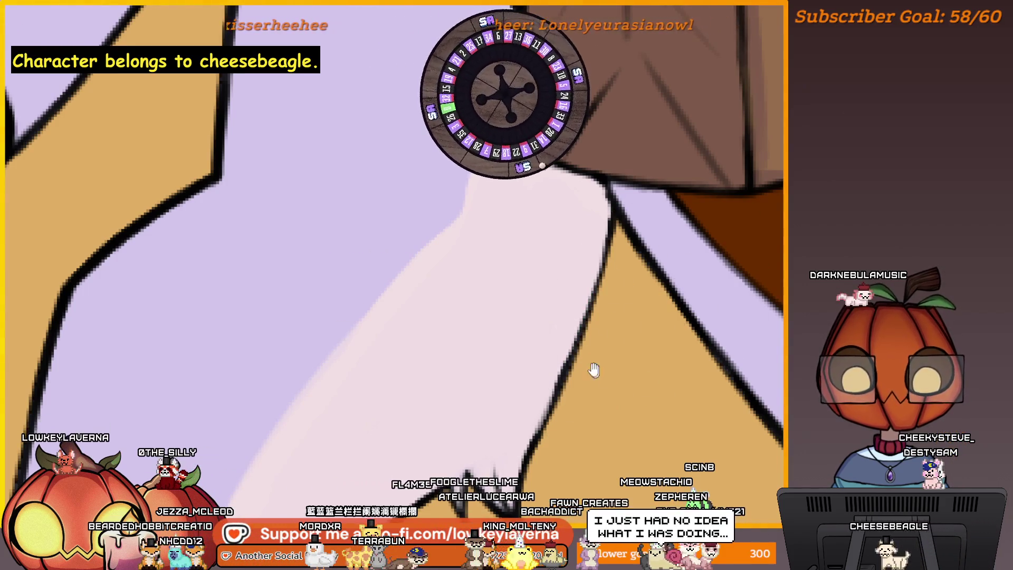
drag(595, 370, 583, 353)
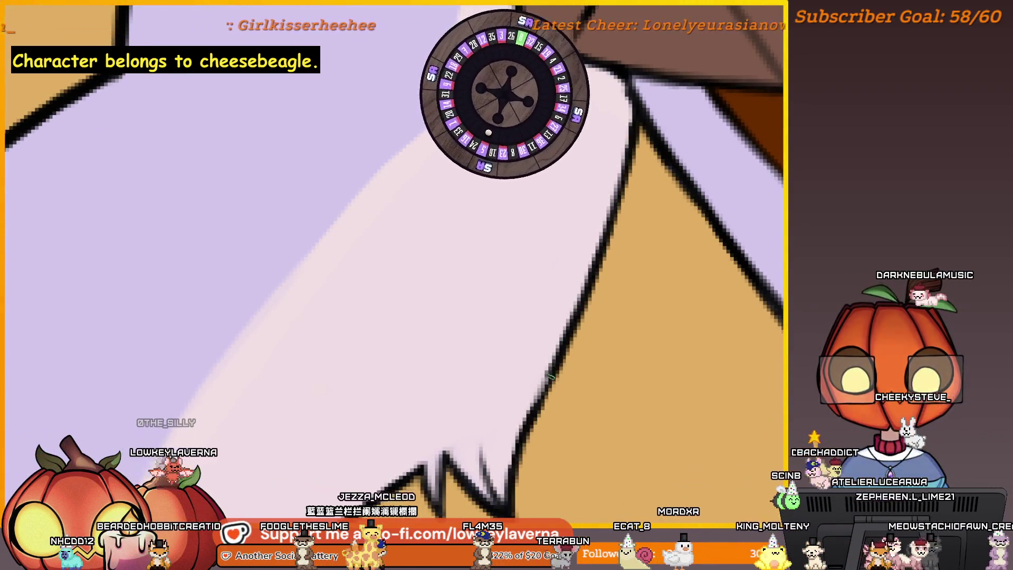
scroll(555, 364, down, 3)
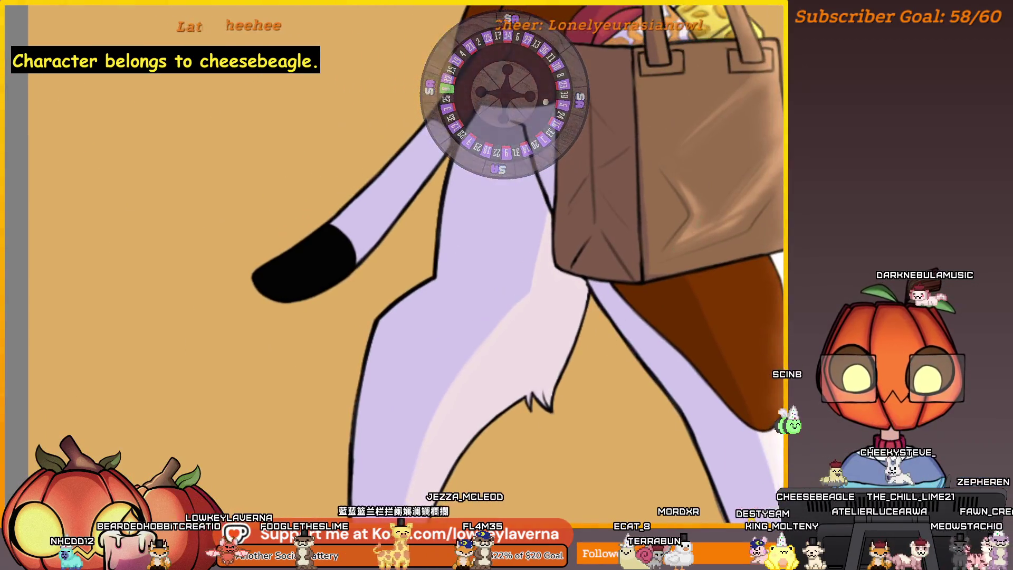
scroll(587, 293, up, 2)
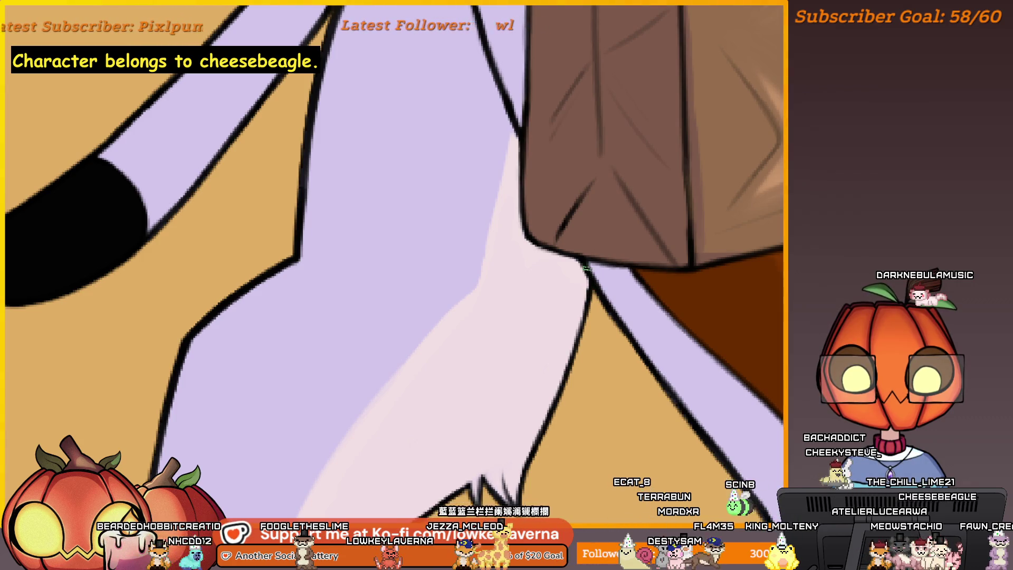
scroll(600, 295, down, 3)
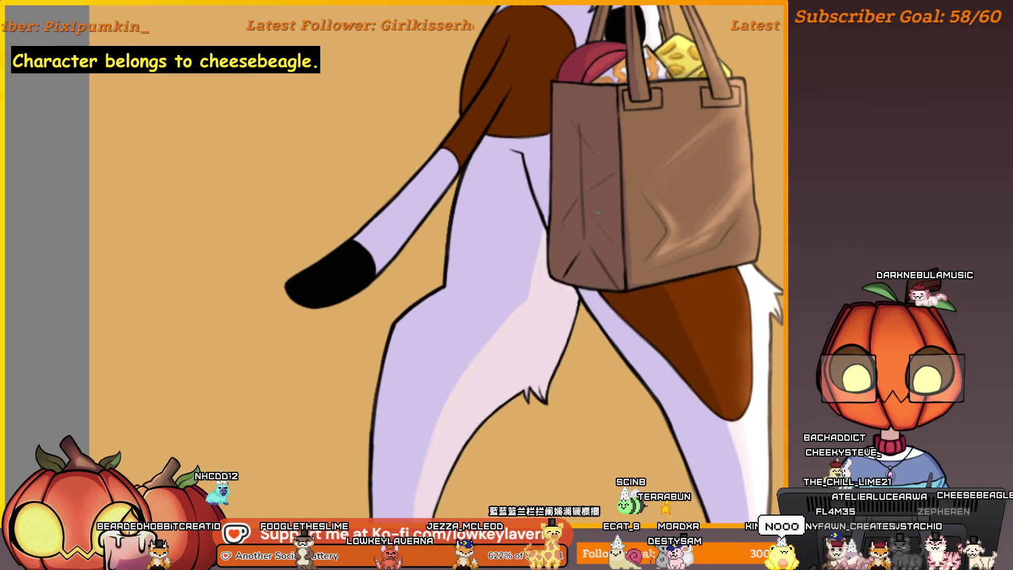
key(m)
scroll(534, 355, up, 2)
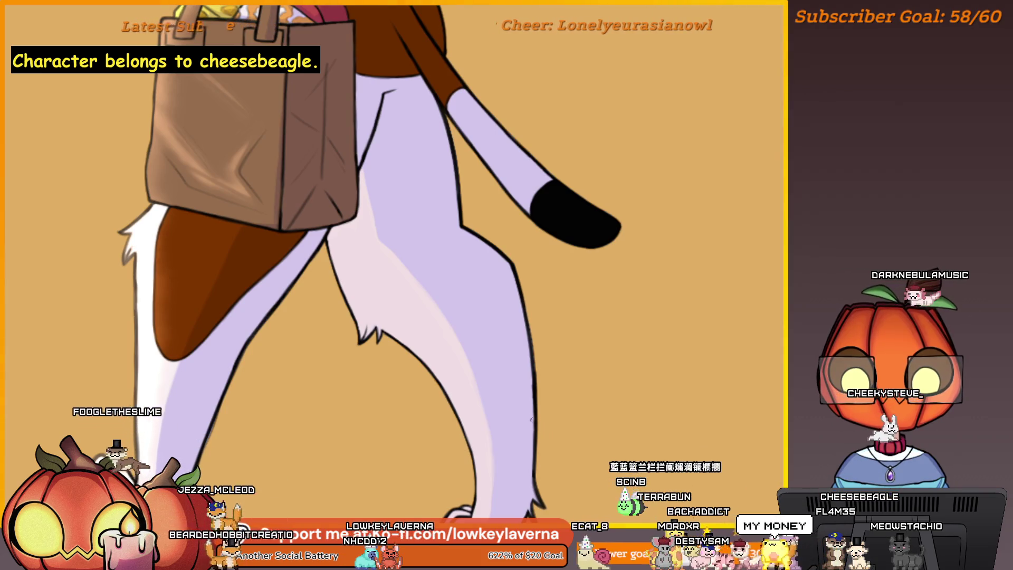
scroll(754, 451, left, 5)
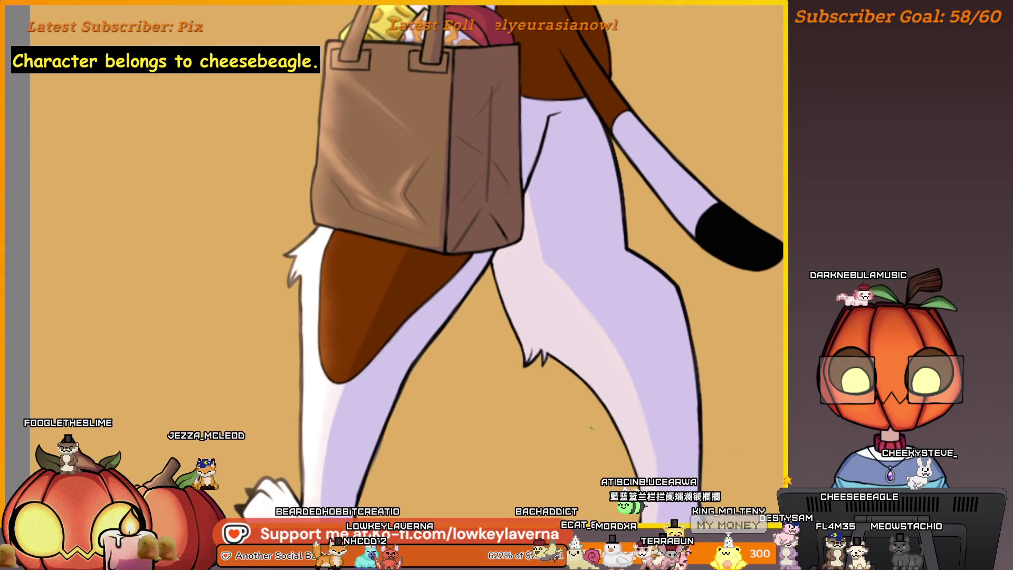
scroll(536, 317, down, 3)
scroll(528, 341, down, 3)
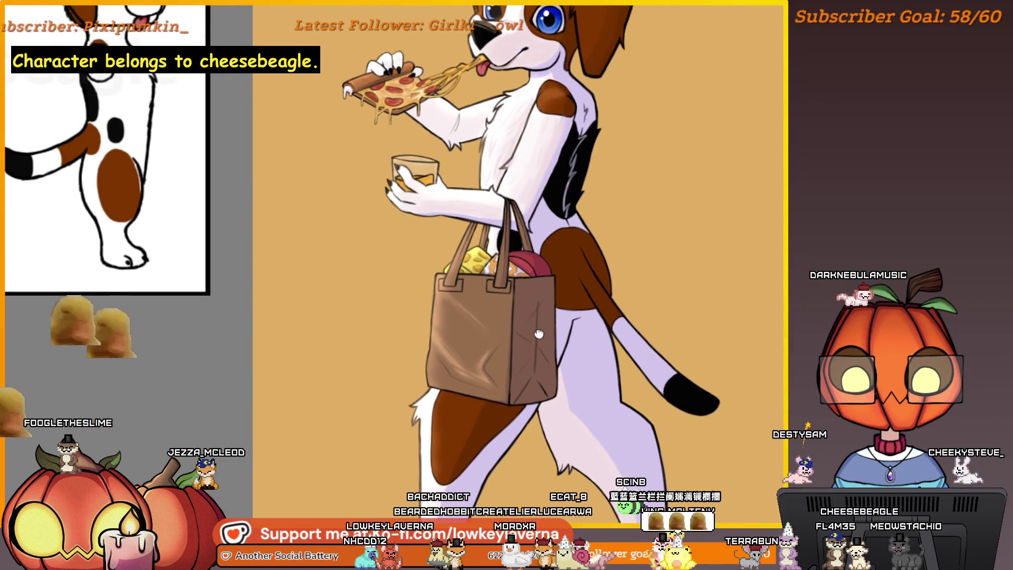
Flip the canvas and centre the view on the shopping bag
scroll(464, 274, up, 5)
scroll(453, 355, down, 2)
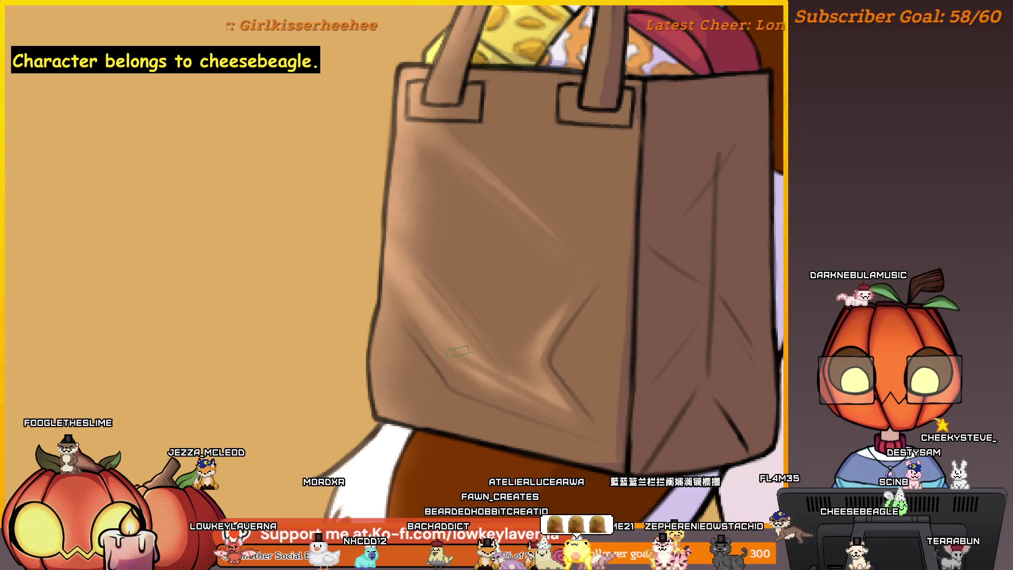
key(m)
mouse_move(380, 412)
mouse_down()
mouse_move(446, 304)
mouse_move(624, 335)
mouse_move(649, 273)
mouse_up()
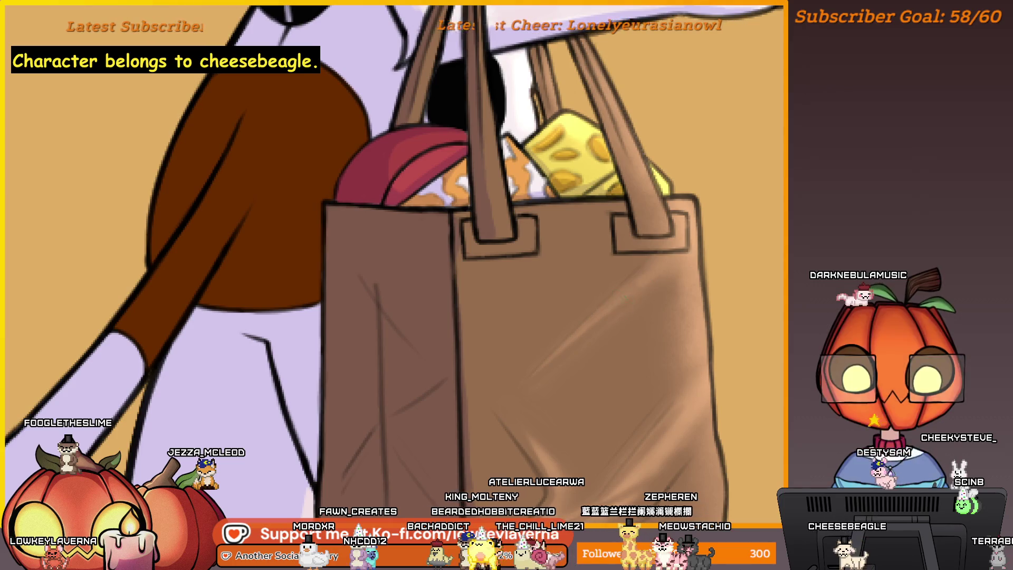
scroll(637, 334, down, 2)
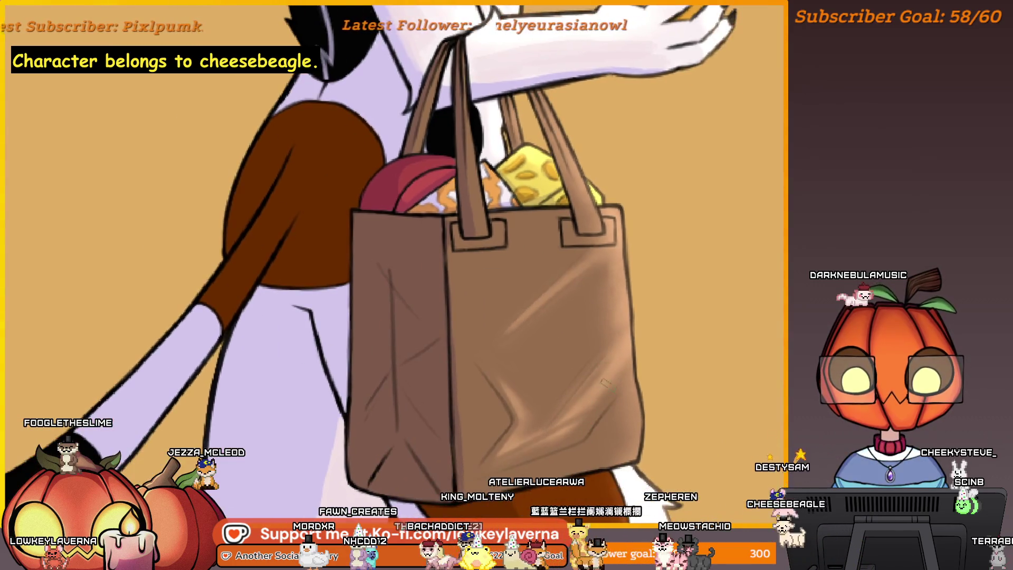
drag(576, 402, 637, 360)
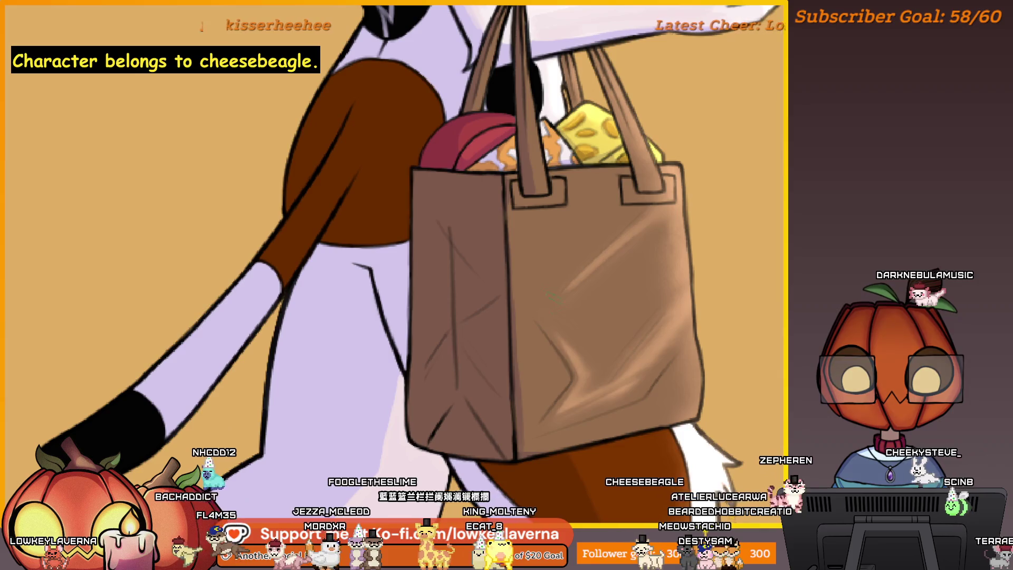
drag(538, 313, 565, 300)
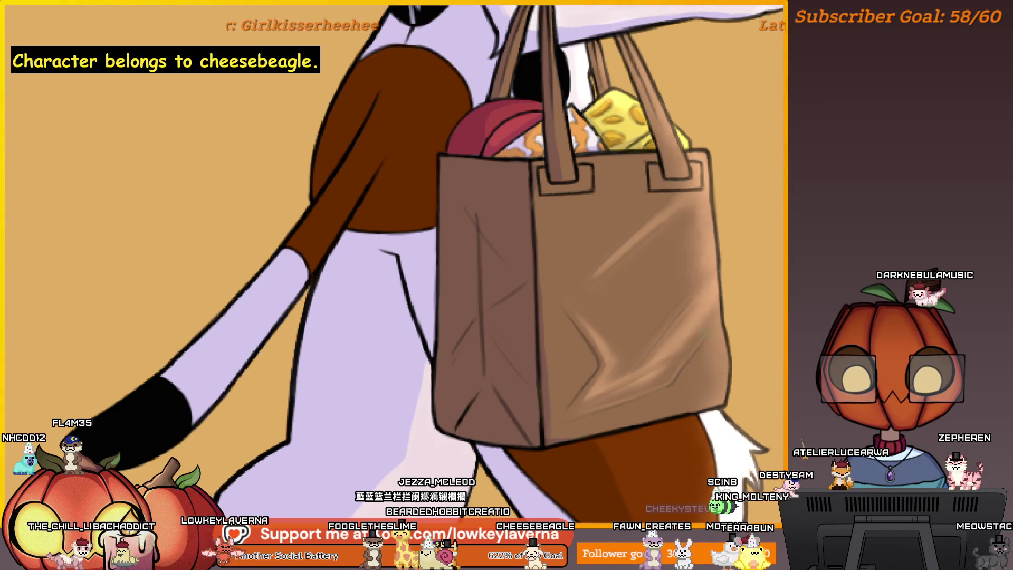
scroll(730, 311, down, 3)
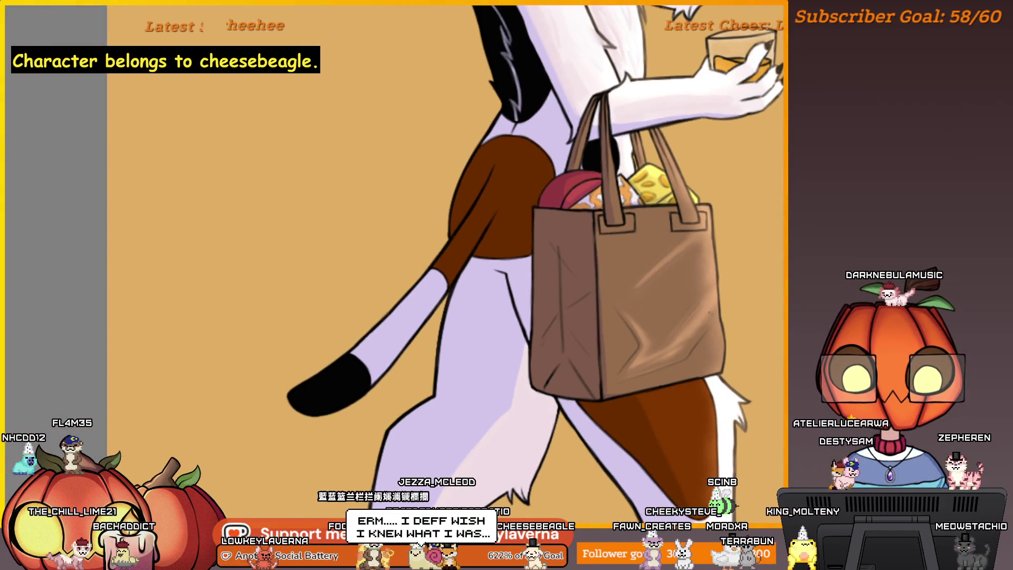
scroll(730, 261, up, 1)
scroll(594, 338, up, 5)
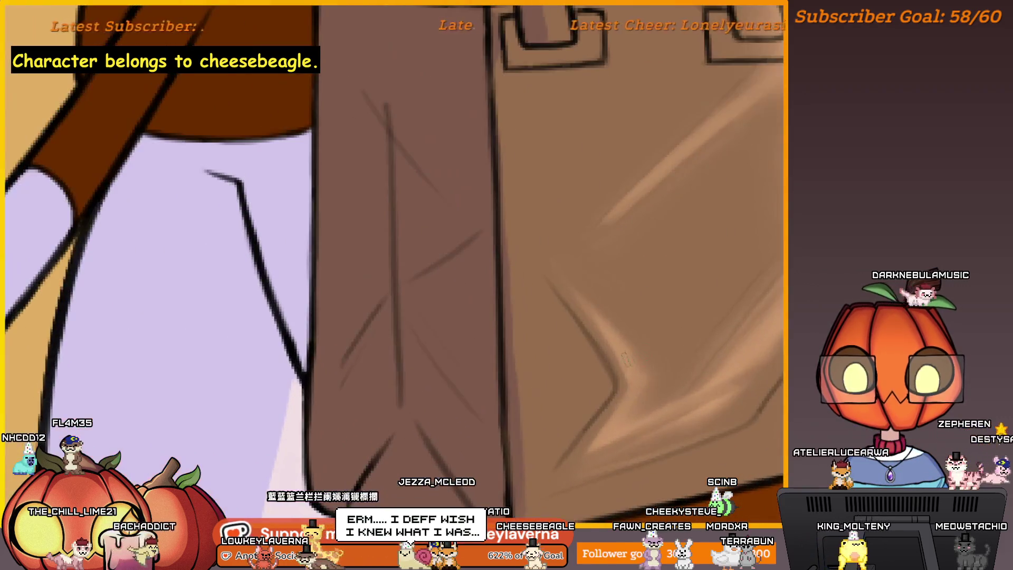
Sample the bag's brown and paint darker brown shading across its front
ctrl+click(591, 340)
scroll(593, 338, down, 3)
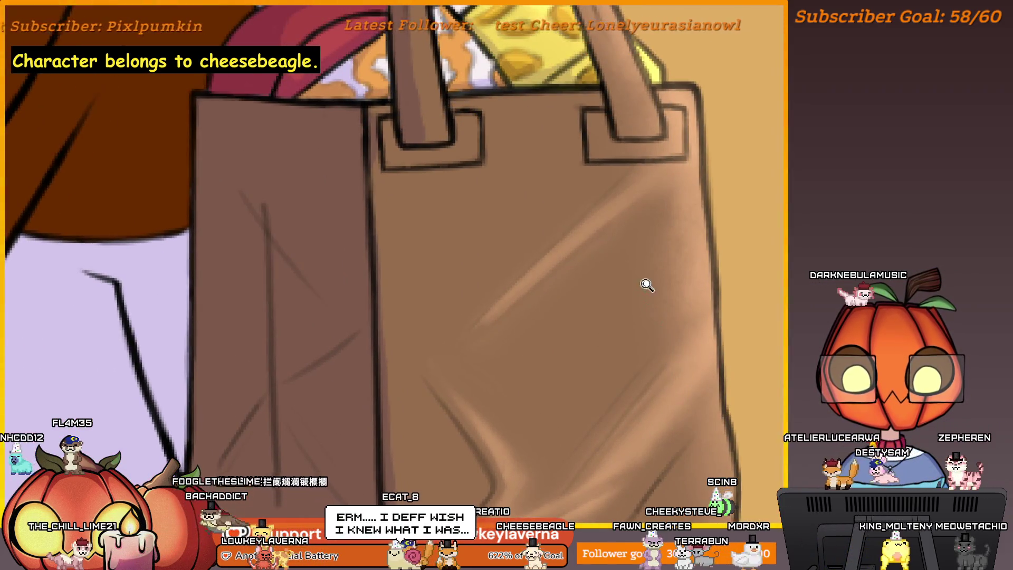
scroll(641, 280, down, 1)
drag(649, 260, 654, 285)
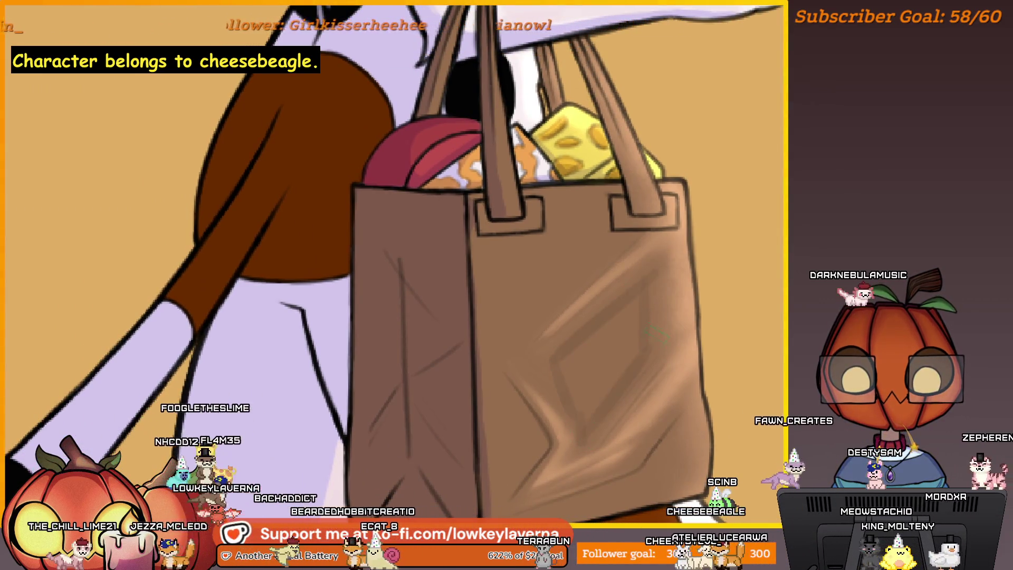
drag(635, 360, 572, 380)
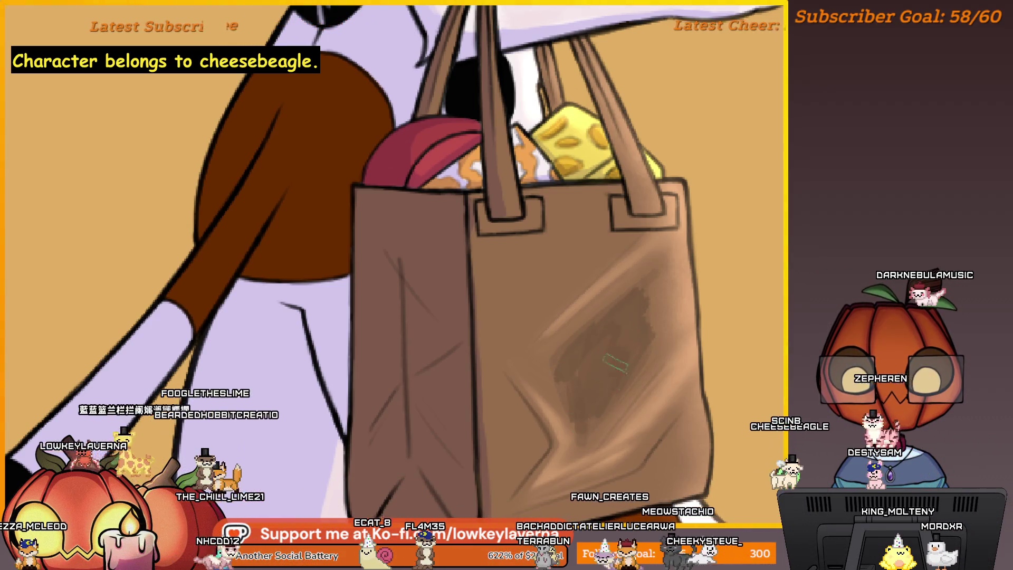
Pan and zoom around the bag, cup and arm to review the shading
mouse_move(641, 327)
mouse_down()
mouse_move(659, 309)
mouse_move(642, 334)
mouse_up()
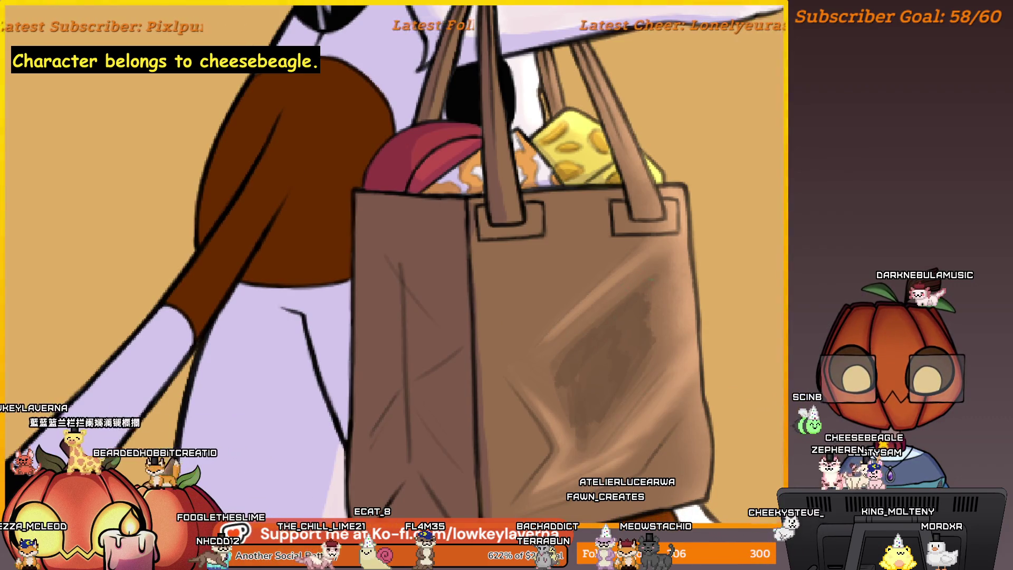
scroll(628, 303, down, 4)
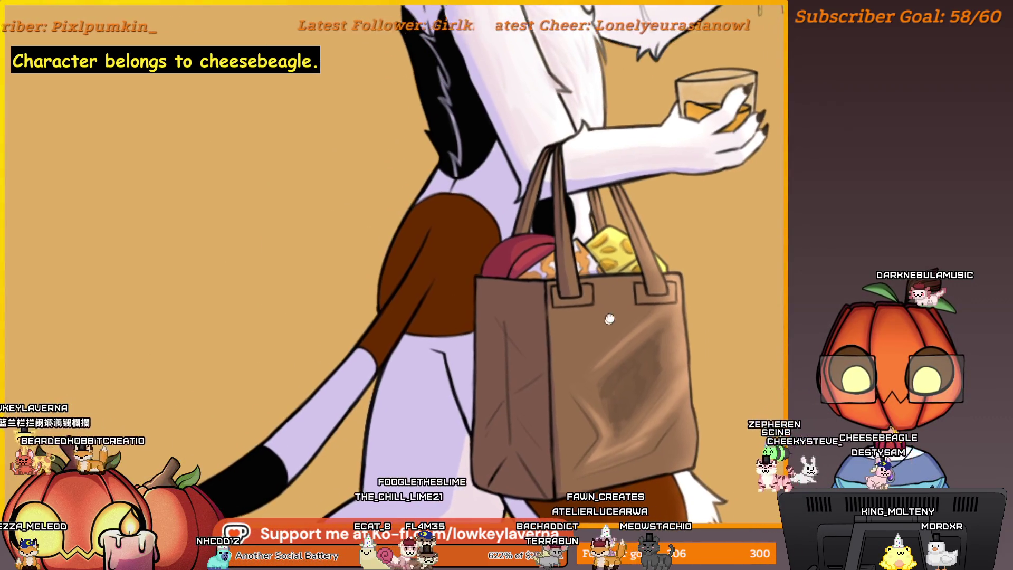
drag(627, 314, 631, 296)
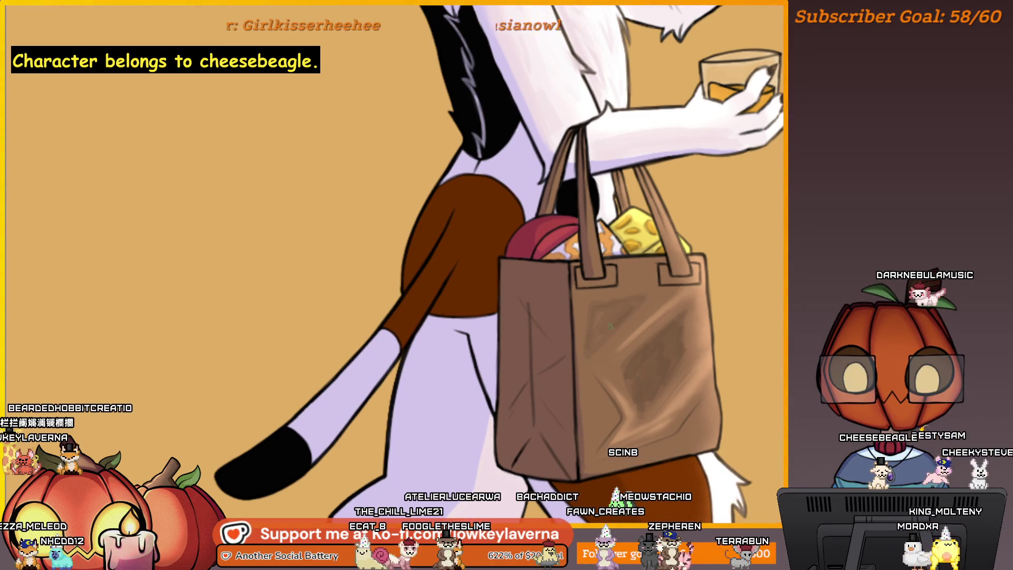
drag(595, 380, 585, 366)
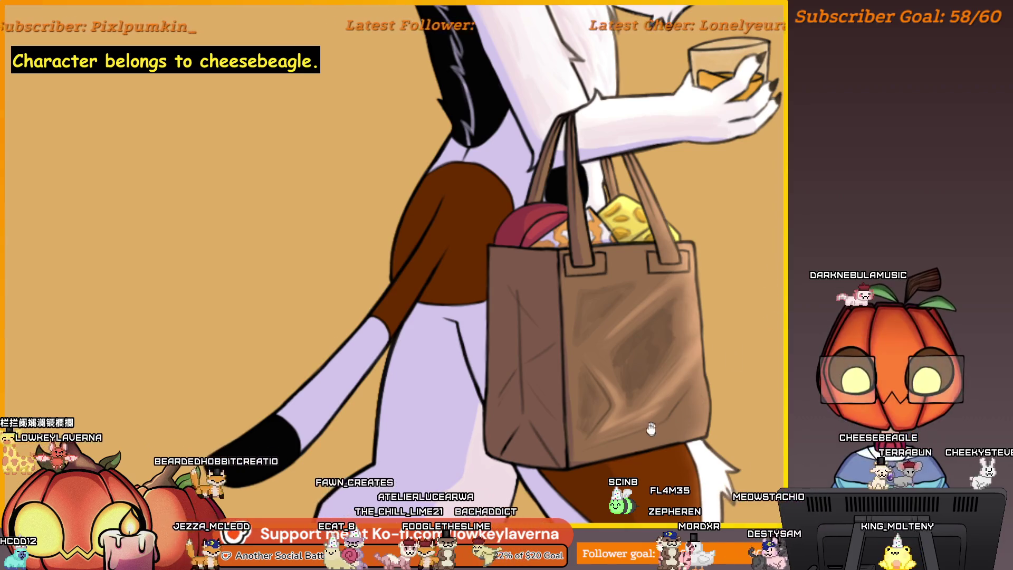
drag(587, 377, 594, 362)
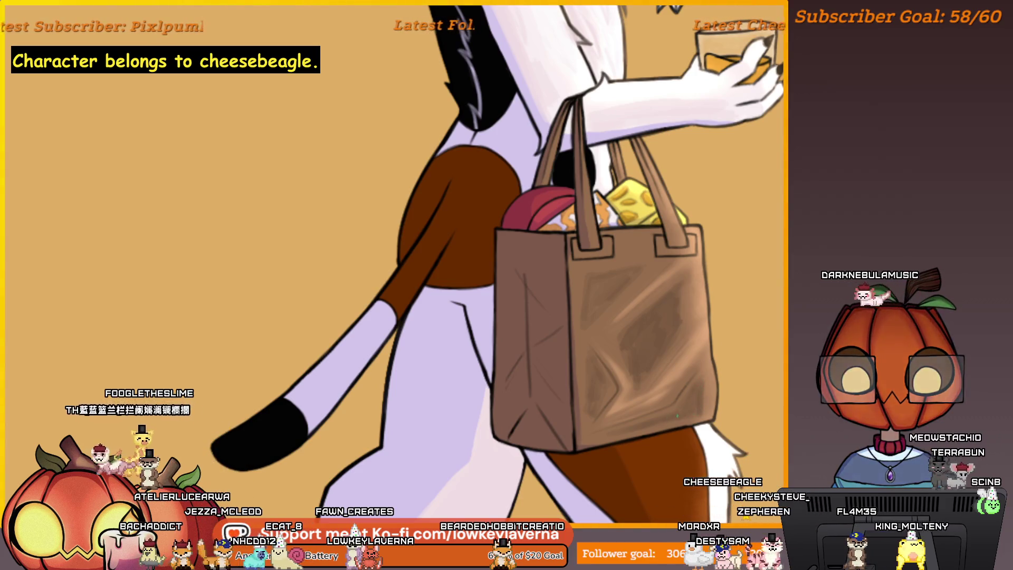
mouse_move(655, 327)
mouse_down()
mouse_move(700, 313)
mouse_move(656, 283)
mouse_move(606, 329)
mouse_up()
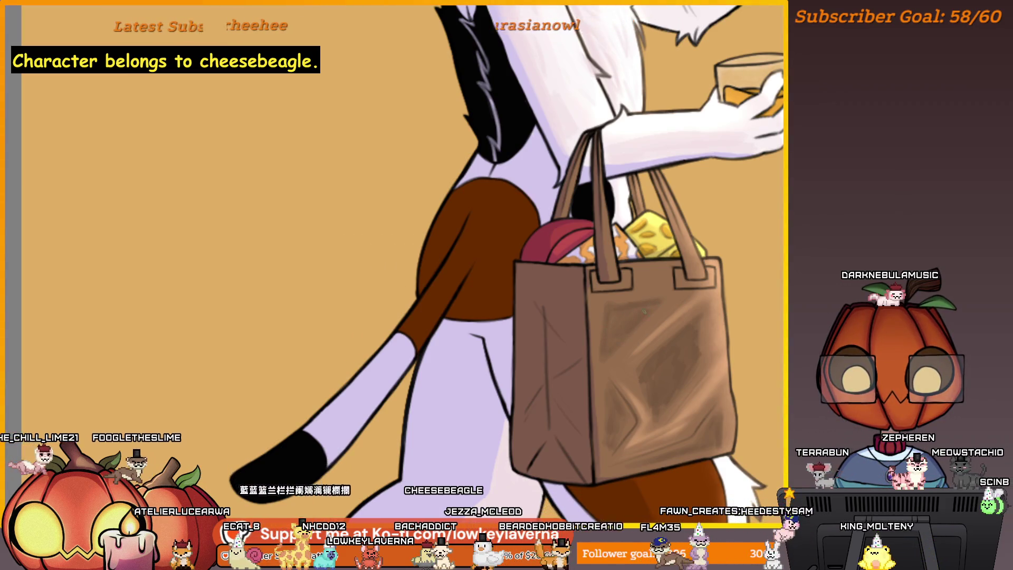
drag(666, 294, 605, 336)
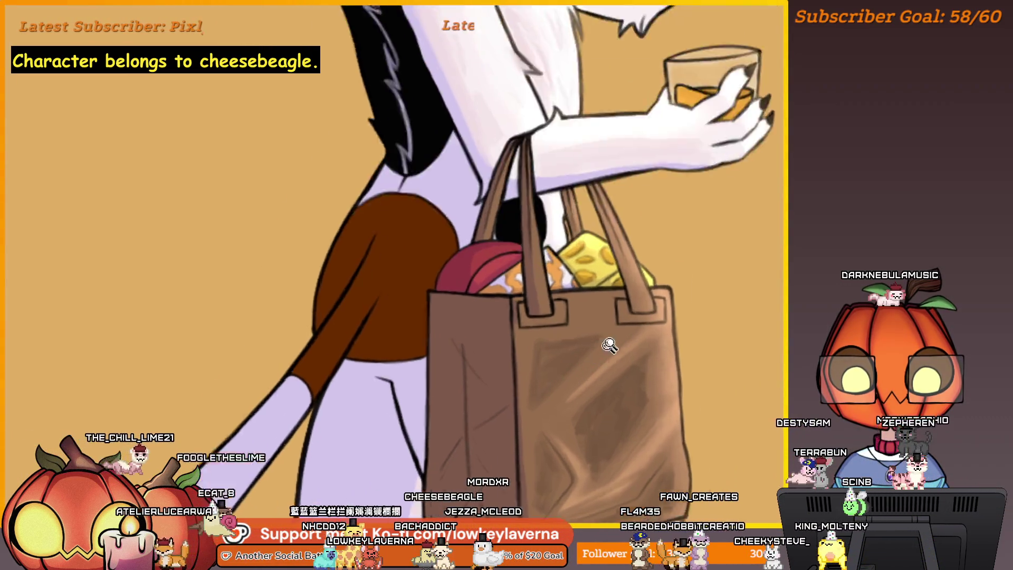
scroll(606, 345, up, 3)
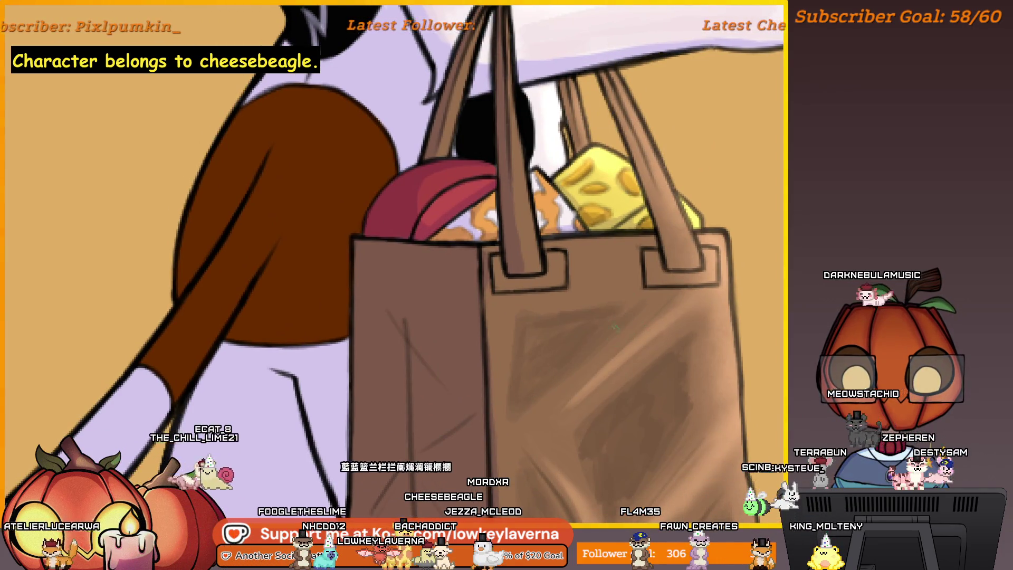
scroll(609, 322, left, 3)
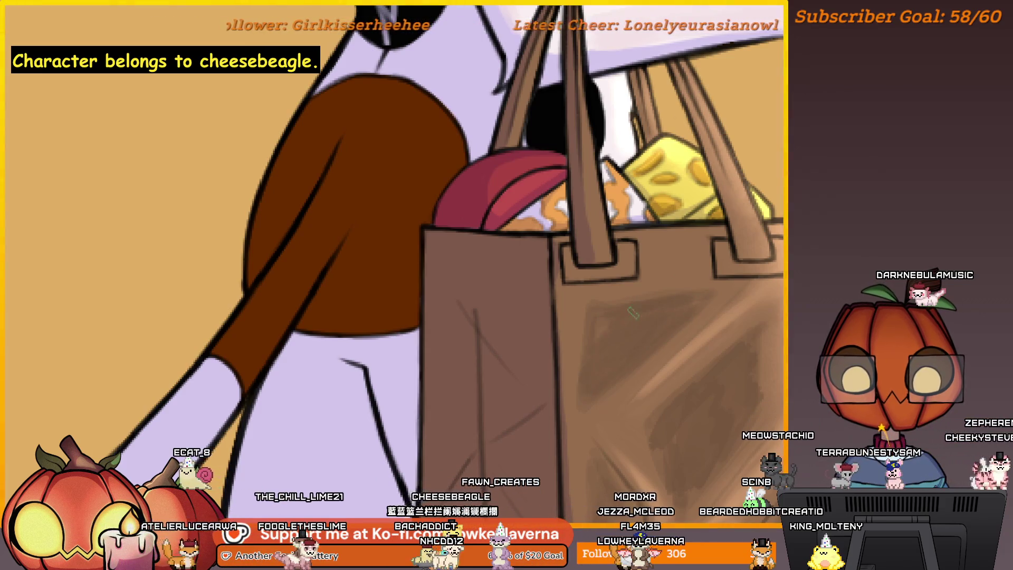
scroll(686, 308, down, 4)
scroll(656, 334, up, 1)
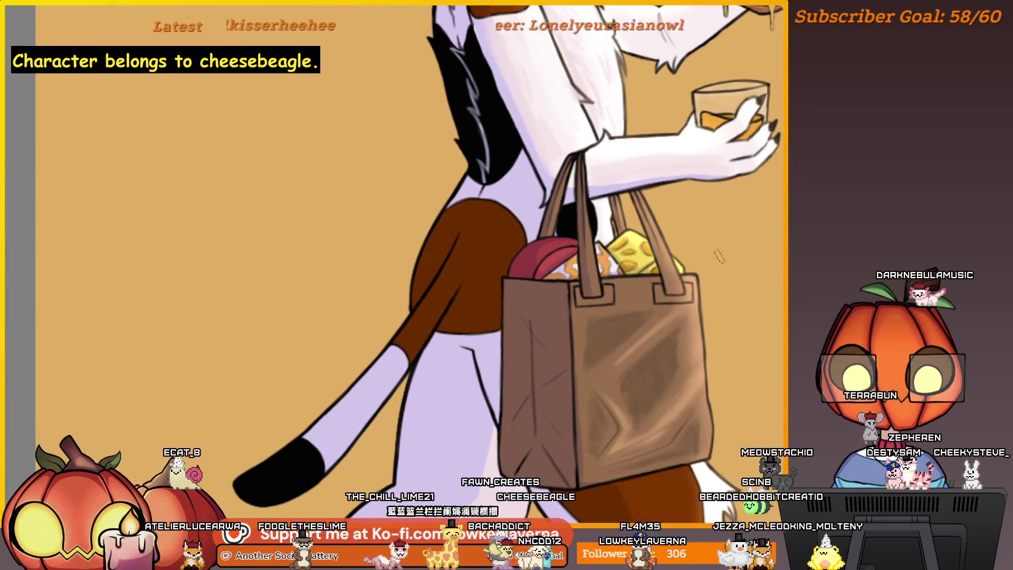
scroll(486, 384, right, 5)
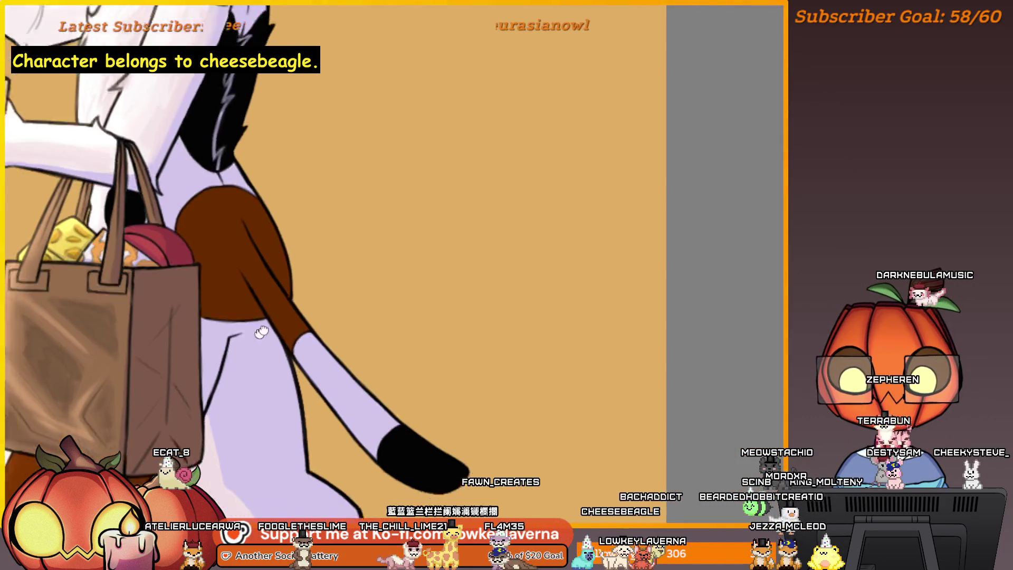
Zoom in close on the grocery bag and work over its upper and middle areas
scroll(485, 276, down, 3)
scroll(487, 272, up, 1)
scroll(479, 341, up, 2)
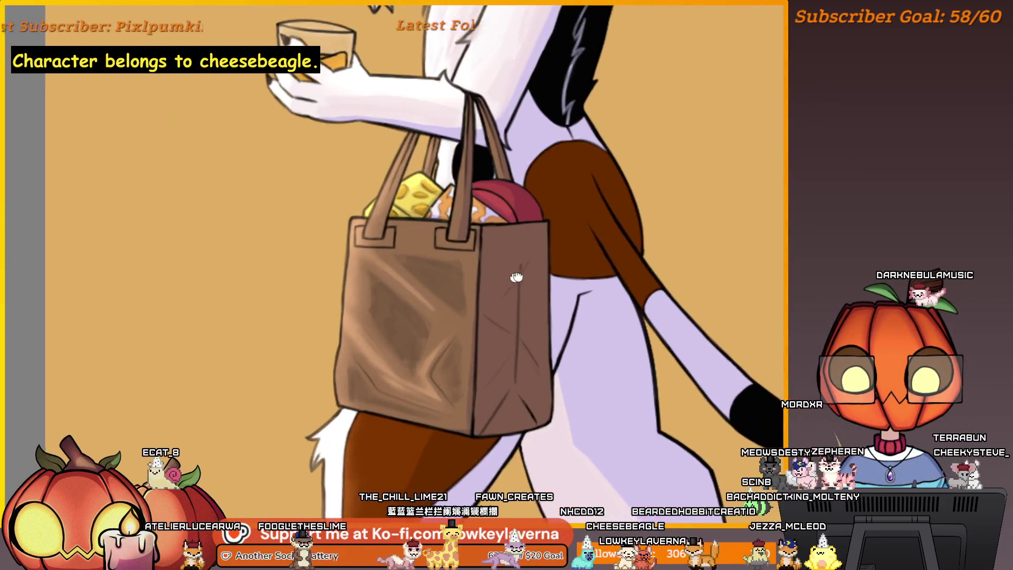
drag(481, 324, 485, 307)
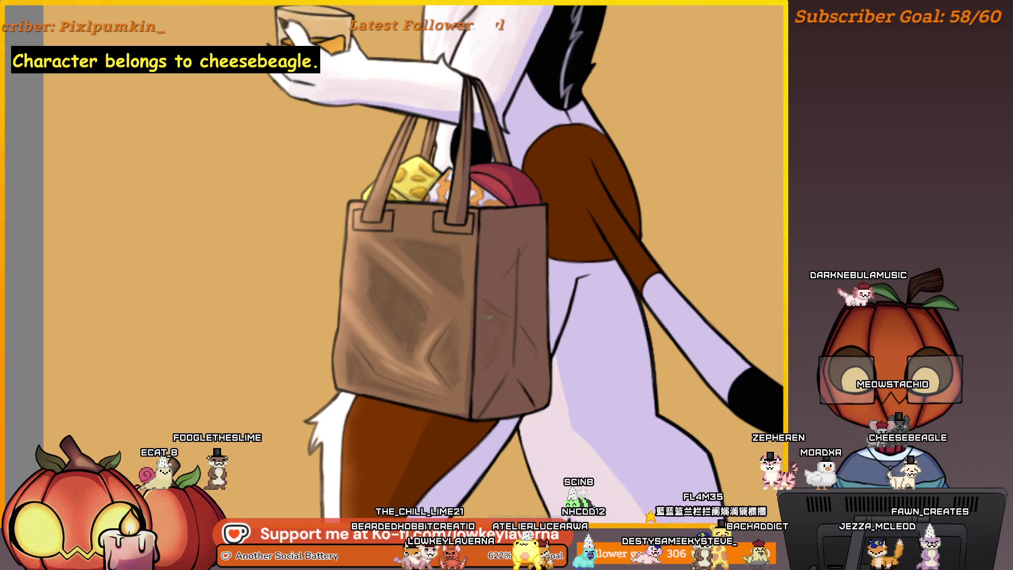
mouse_move(526, 268)
mouse_down()
mouse_move(522, 299)
mouse_move(549, 293)
mouse_up()
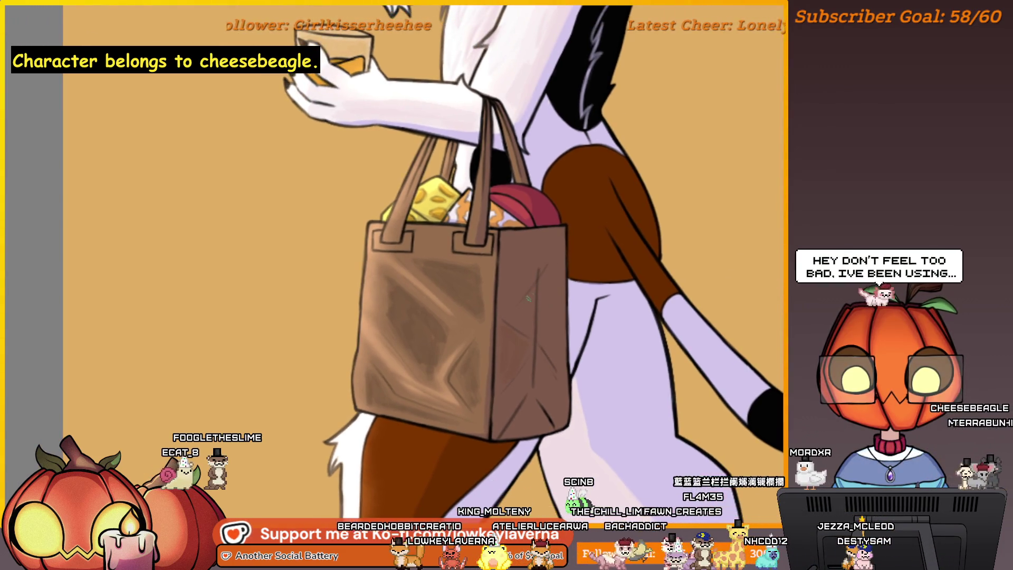
mouse_move(550, 248)
mouse_down()
mouse_move(549, 277)
mouse_move(545, 234)
mouse_up()
drag(541, 299, 541, 307)
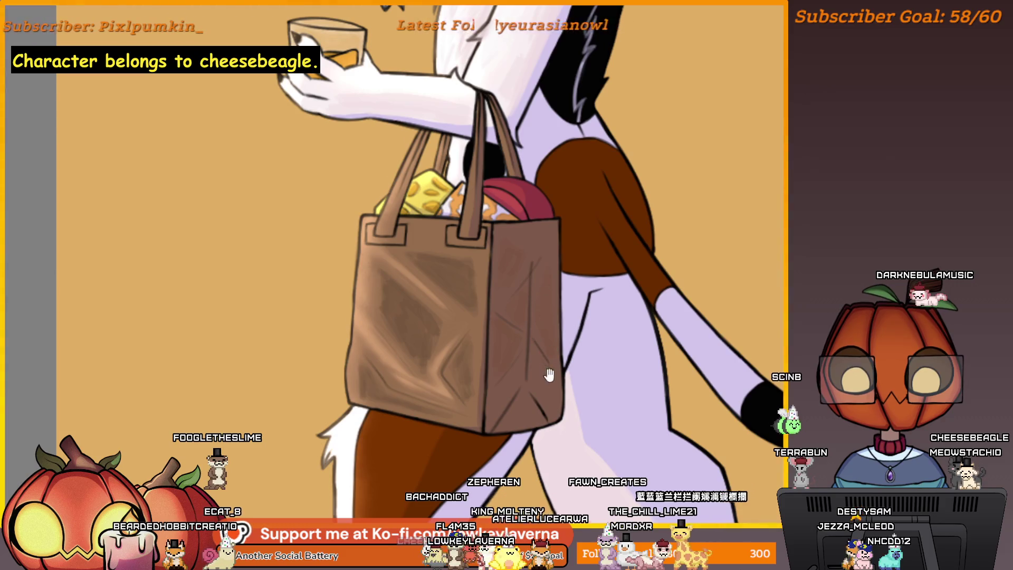
drag(550, 374, 544, 357)
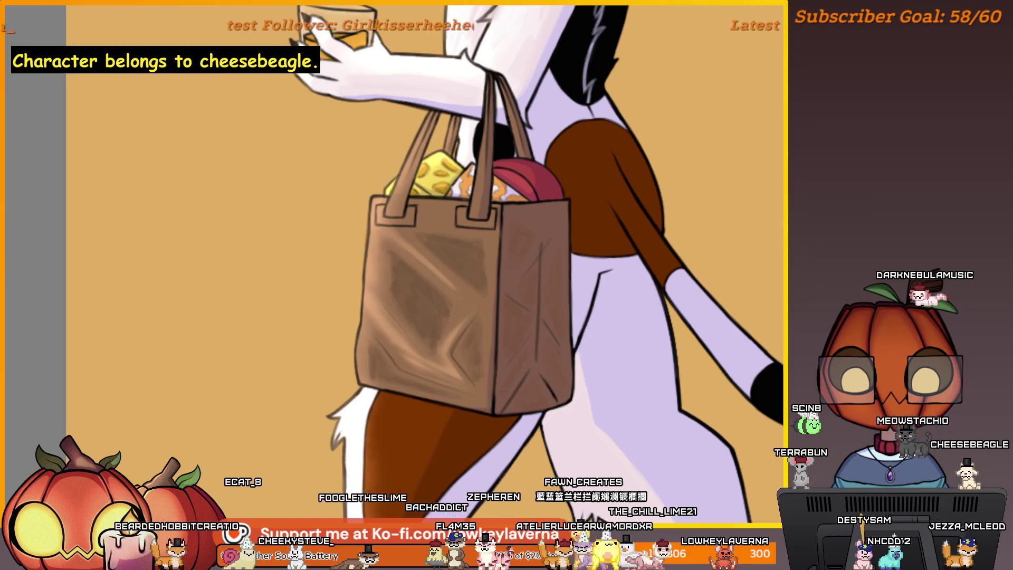
scroll(580, 311, down, 5)
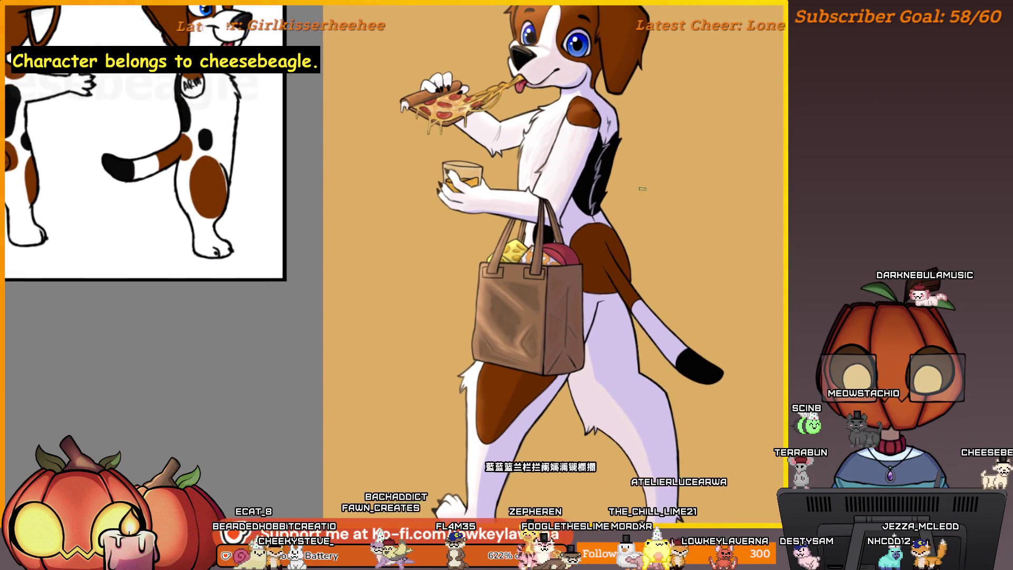
scroll(551, 307, up, 5)
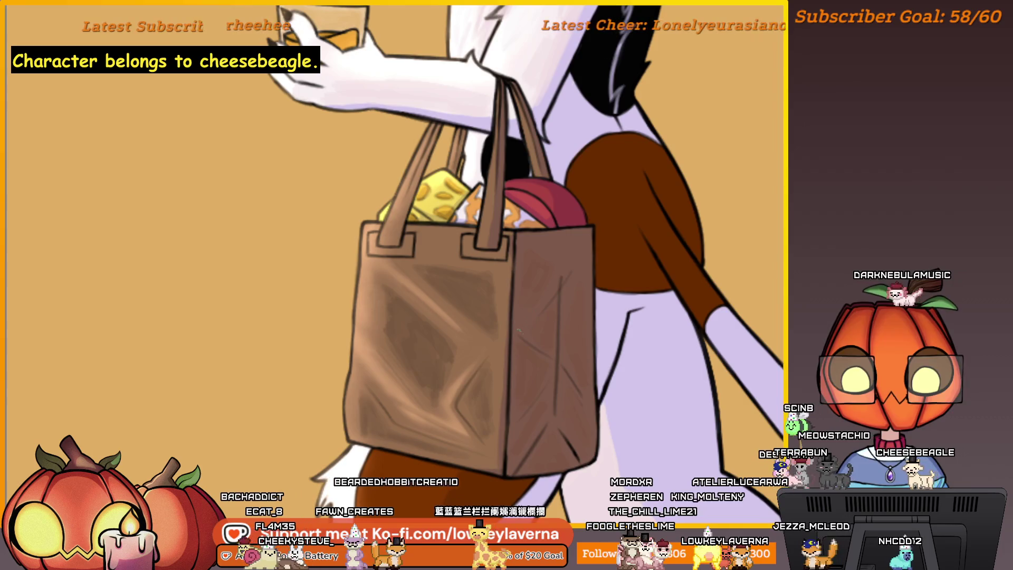
Move across the bag to cover its lower part and top edge
drag(580, 271, 557, 276)
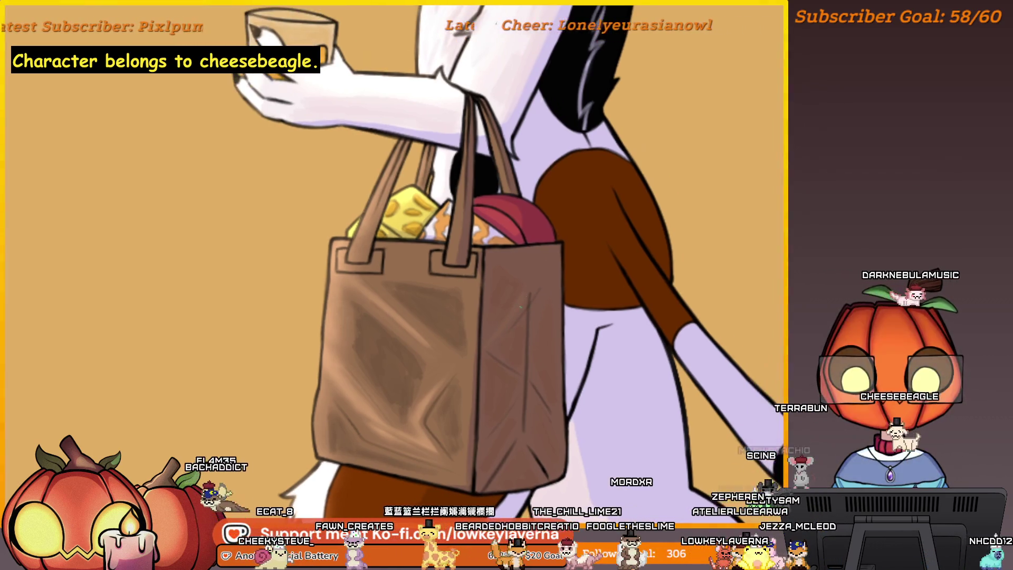
drag(520, 357, 496, 361)
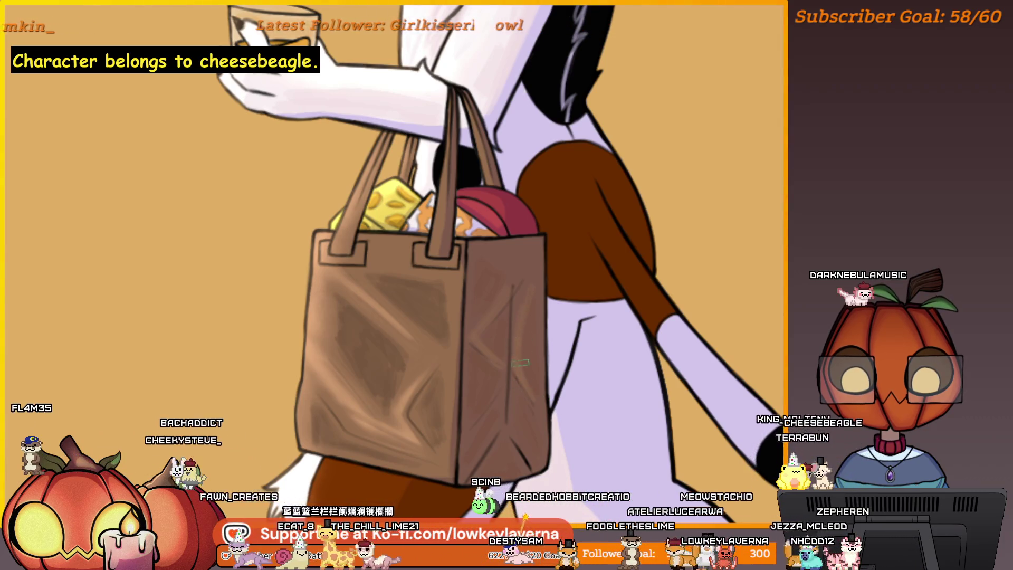
drag(520, 363, 538, 325)
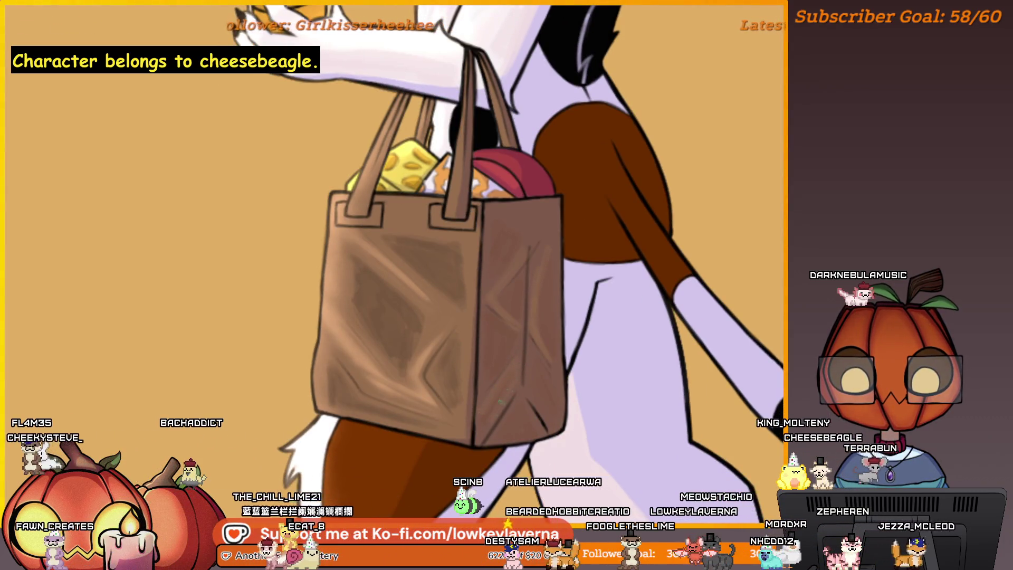
drag(504, 402, 522, 390)
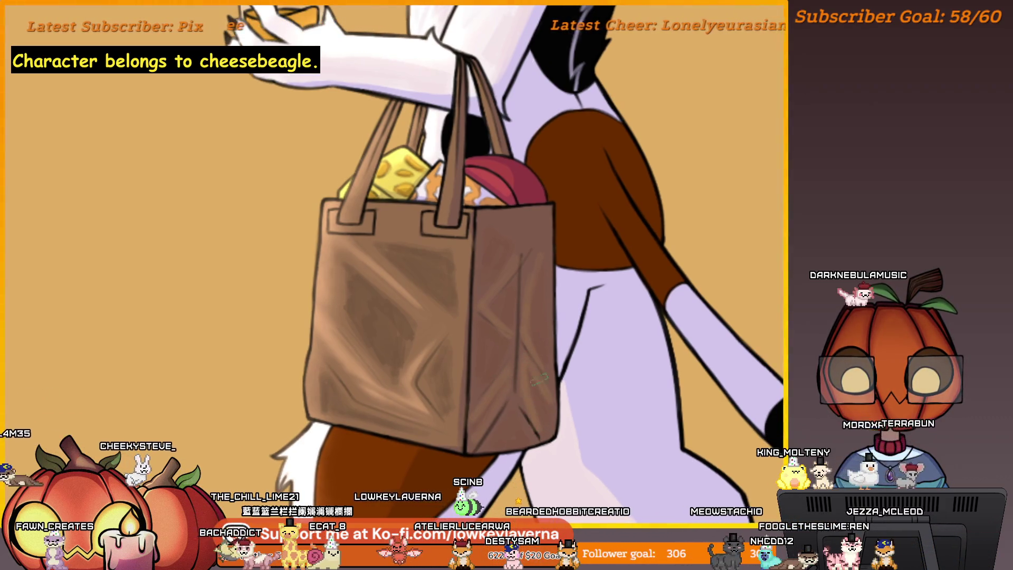
drag(540, 379, 534, 412)
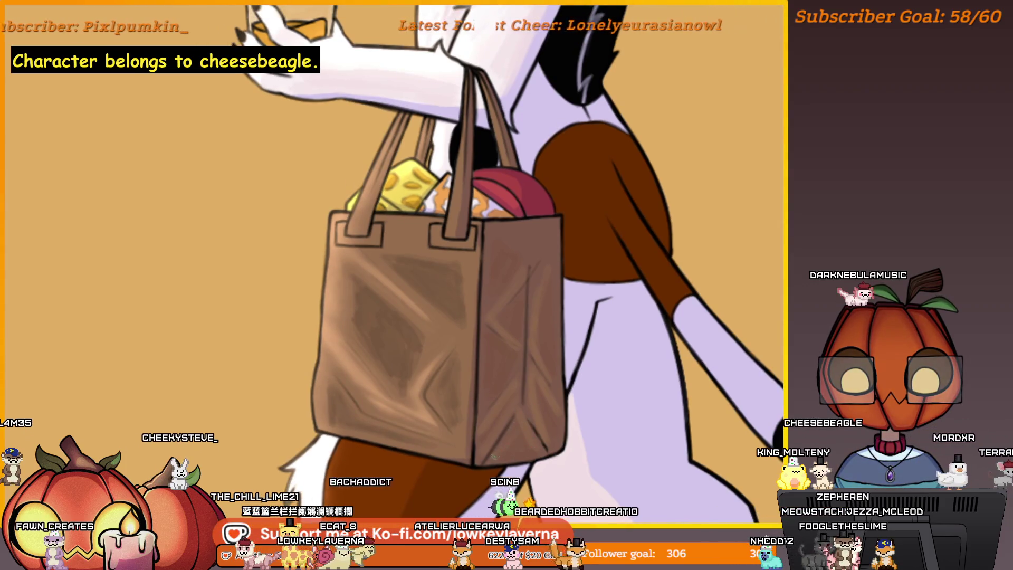
scroll(492, 459, down, 3)
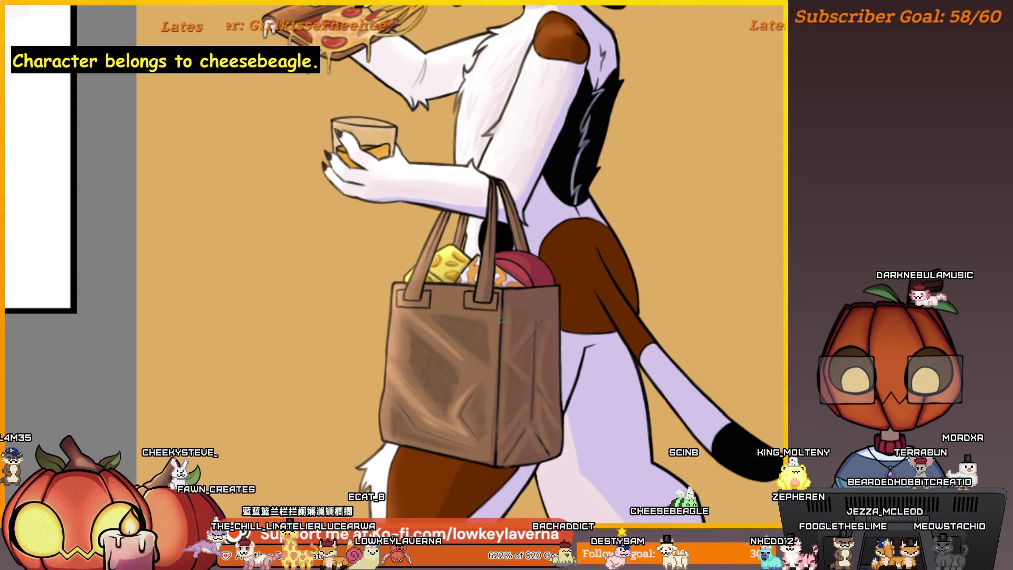
Mirror the canvas and recentre on the whole character to check it
key(m)
drag(227, 286, 298, 285)
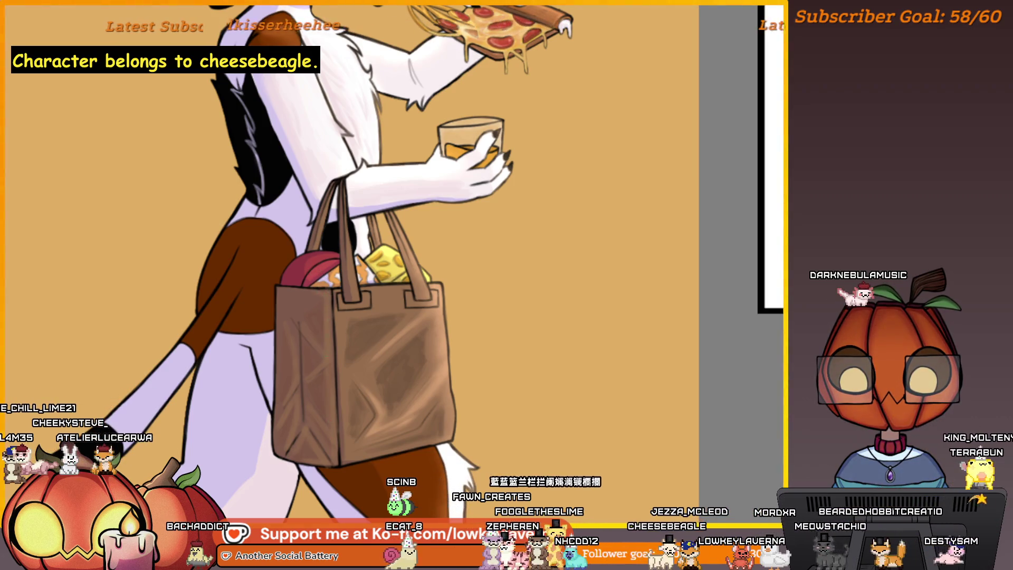
scroll(473, 299, down, 2)
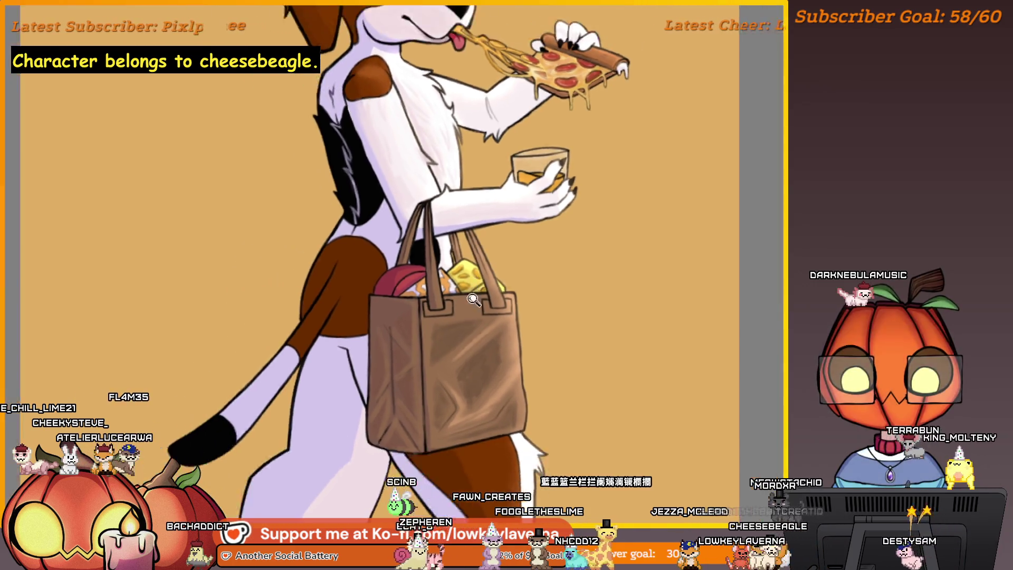
scroll(474, 299, down, 3)
drag(531, 320, 570, 327)
scroll(518, 341, up, 5)
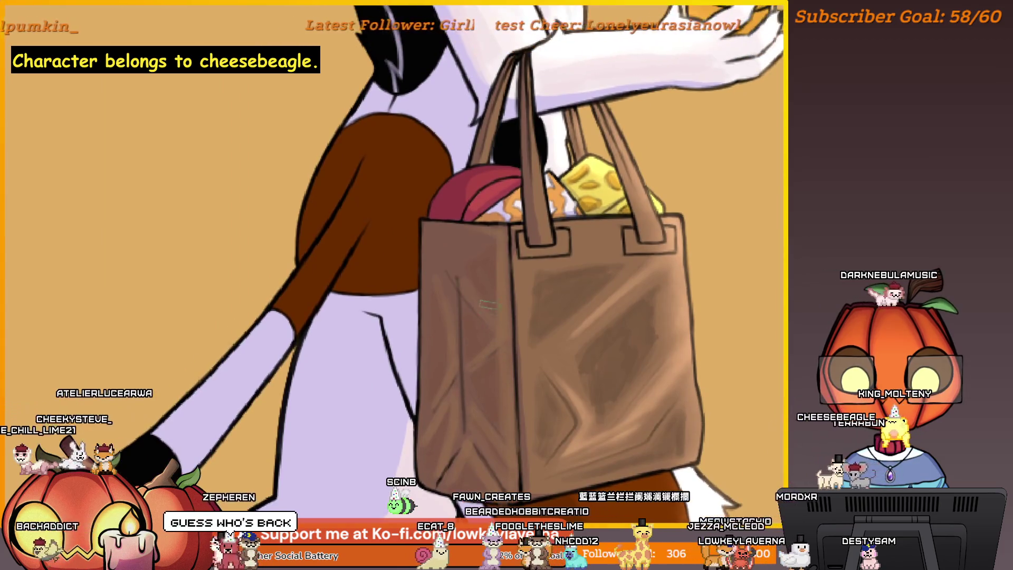
mouse_move(447, 378)
mouse_down()
mouse_move(430, 332)
mouse_move(402, 334)
mouse_up()
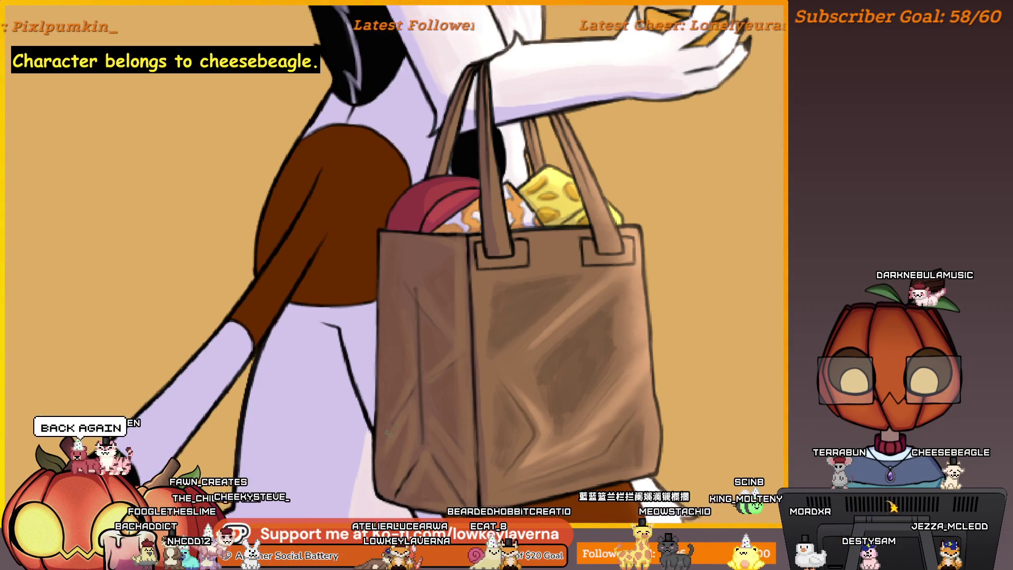
scroll(412, 411, down, 4)
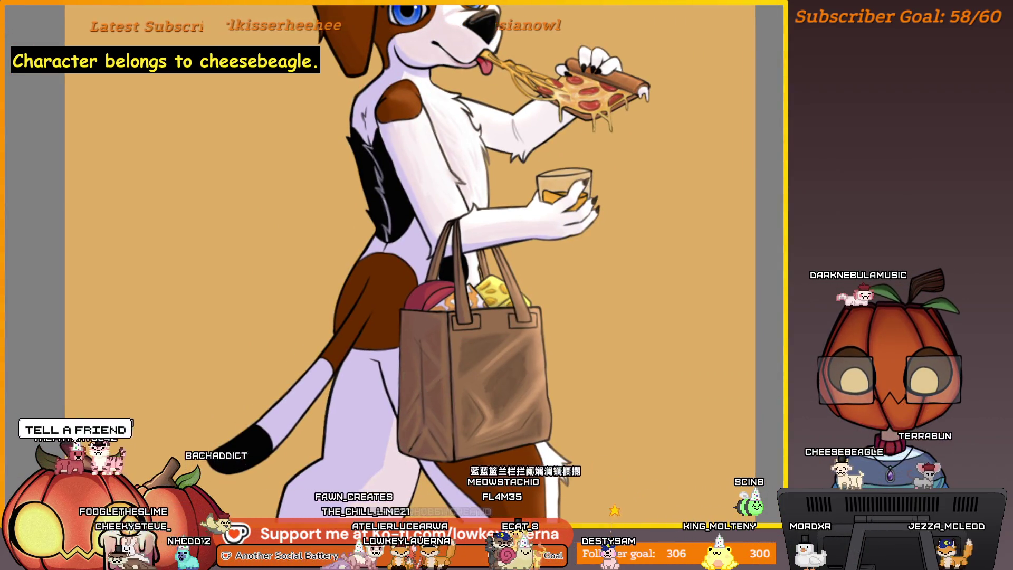
scroll(416, 385, down, 2)
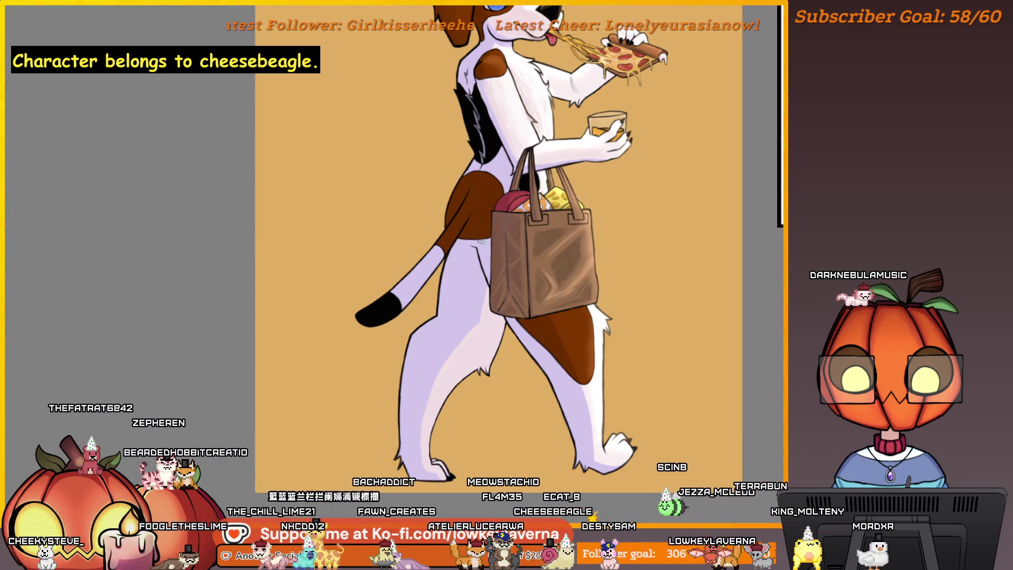
click(445, 325)
Flip the view back to normal and fit the whole character on screen
scroll(510, 346, up, 5)
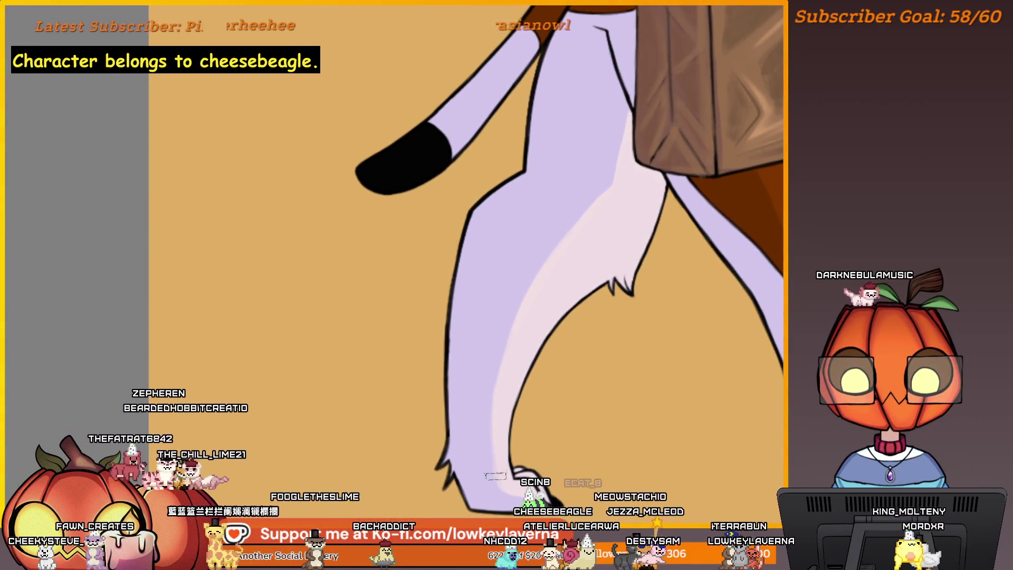
scroll(499, 358, up, 2)
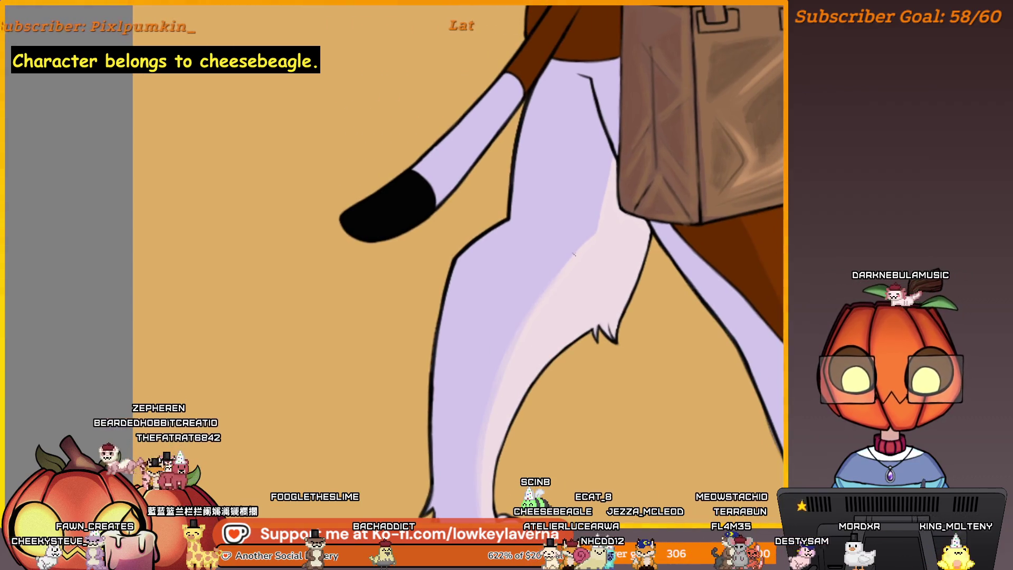
scroll(575, 266, up, 2)
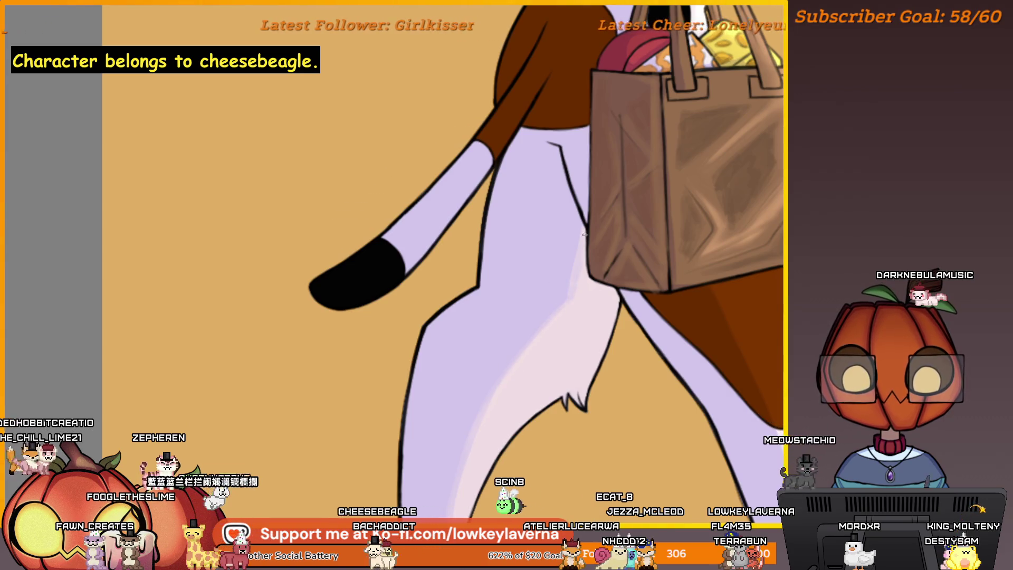
scroll(538, 321, down, 2)
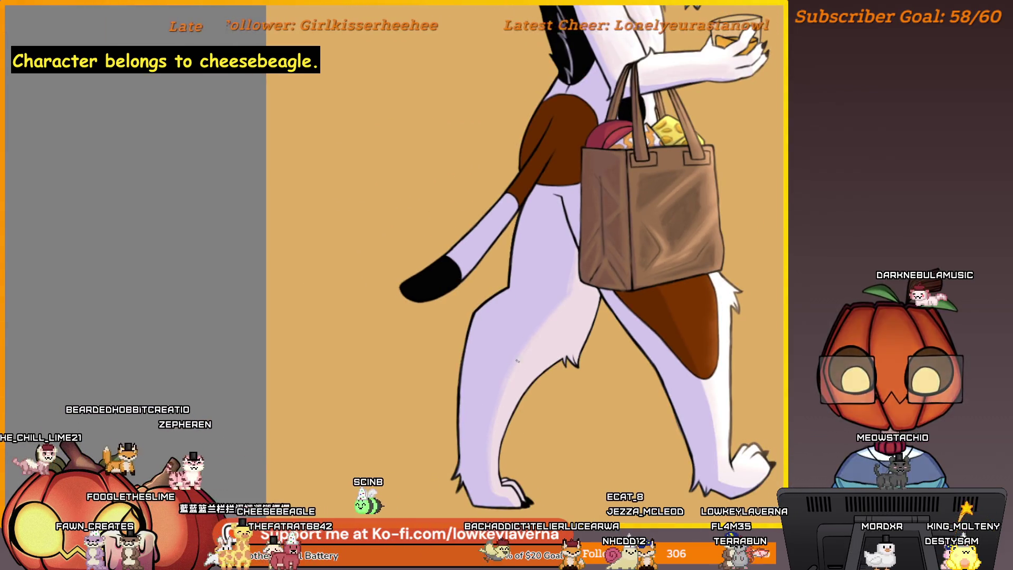
key(m)
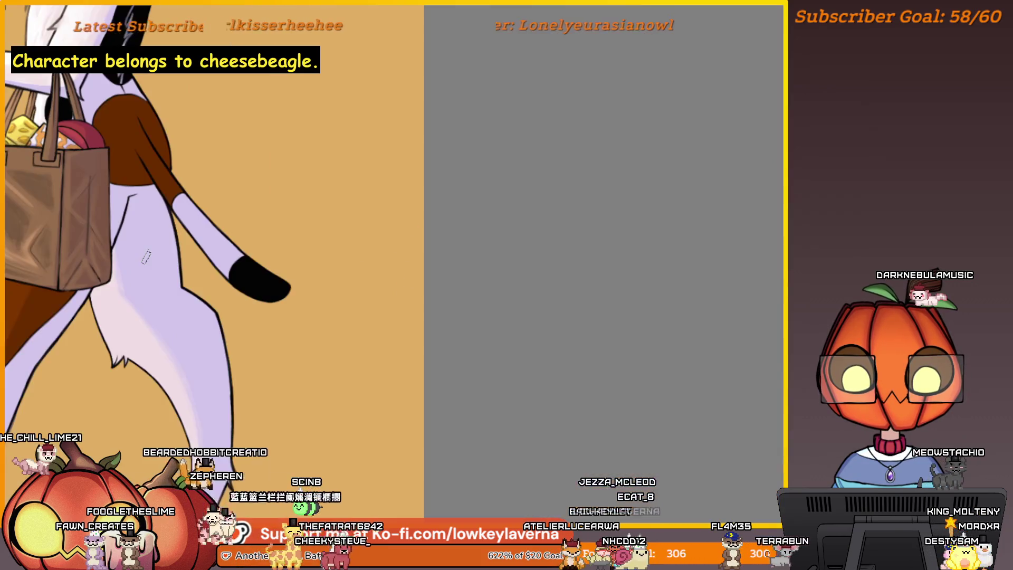
key(ctrl+0)
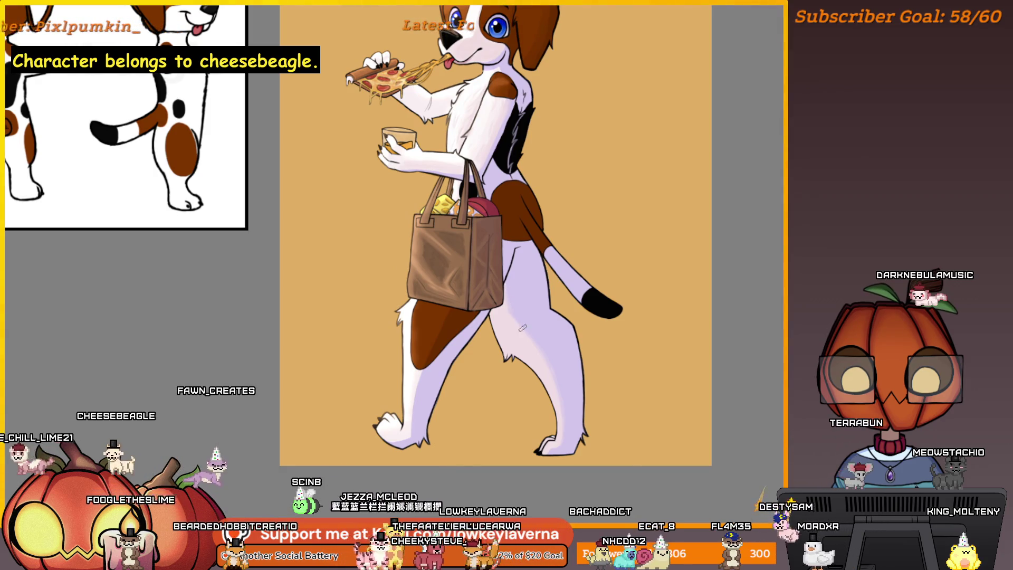
Zoom in on the back leg, then pan over to inspect the front paw
drag(522, 326, 602, 309)
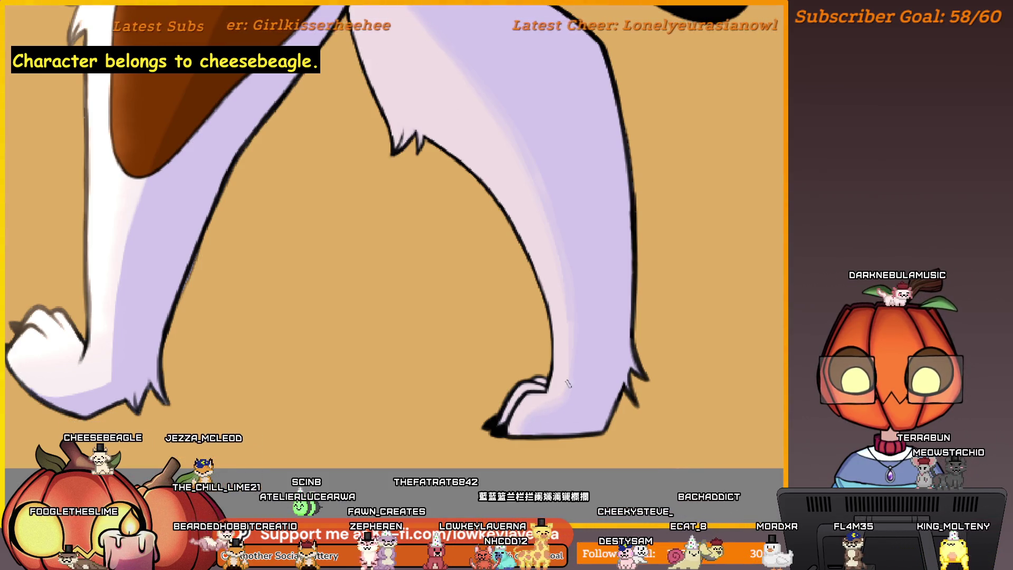
mouse_move(572, 318)
mouse_down()
mouse_move(500, 269)
mouse_move(593, 393)
mouse_up()
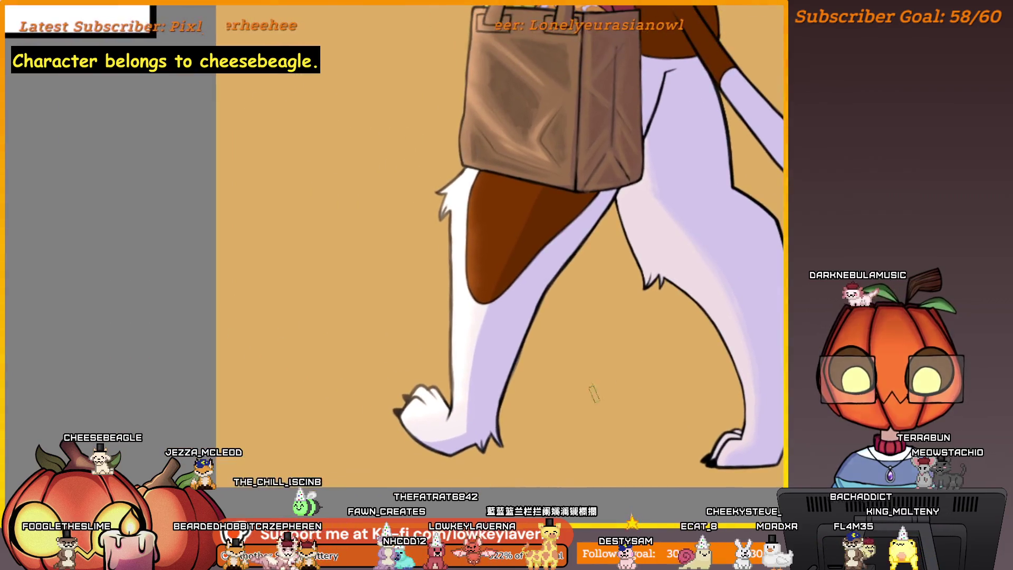
scroll(592, 393, up, 3)
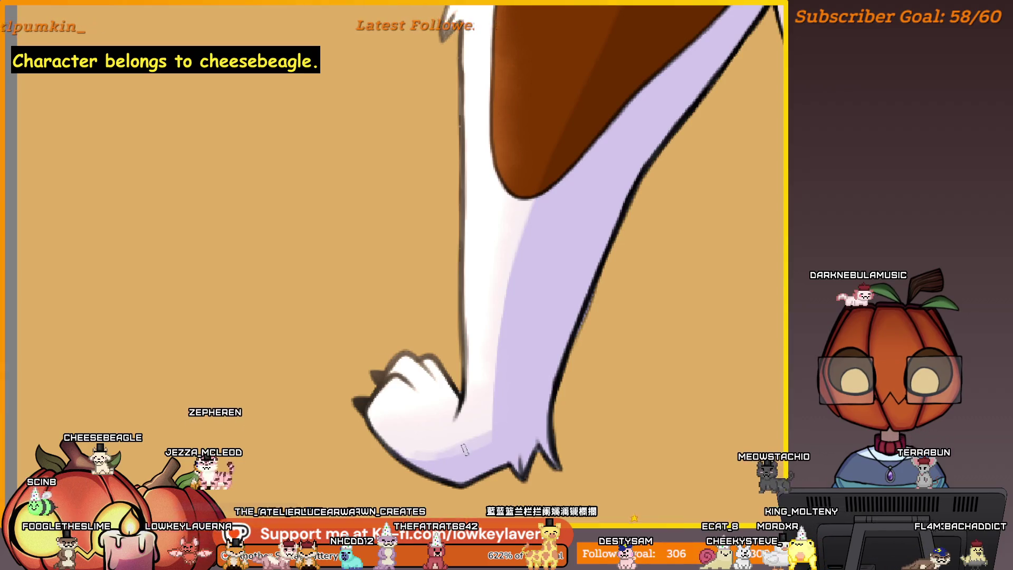
scroll(519, 389, down, 2)
drag(519, 389, 473, 478)
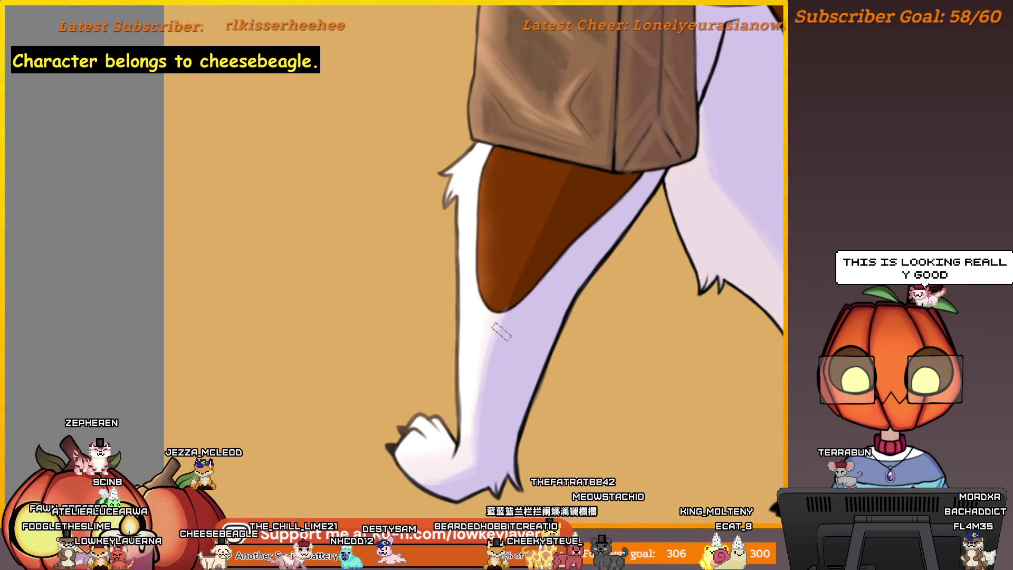
mouse_move(473, 455)
mouse_down()
mouse_move(525, 368)
mouse_move(546, 378)
mouse_up()
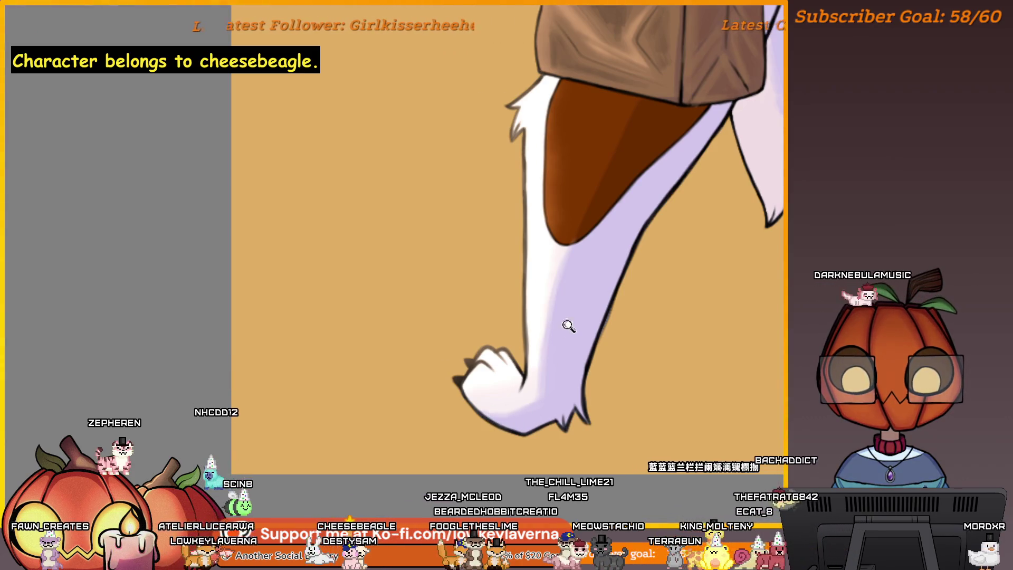
scroll(568, 325, down, 1)
scroll(606, 351, down, 1)
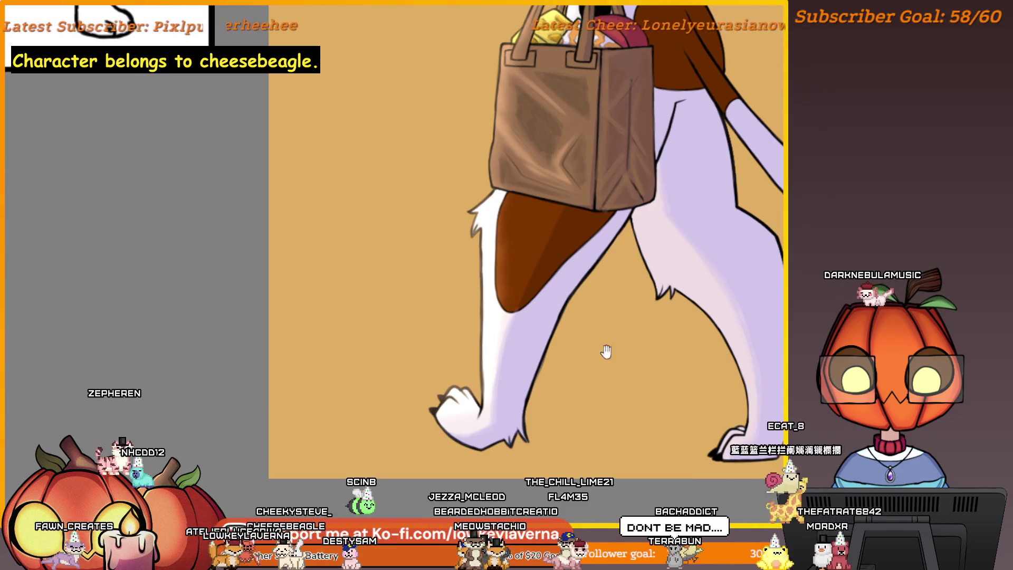
scroll(607, 351, up, 3)
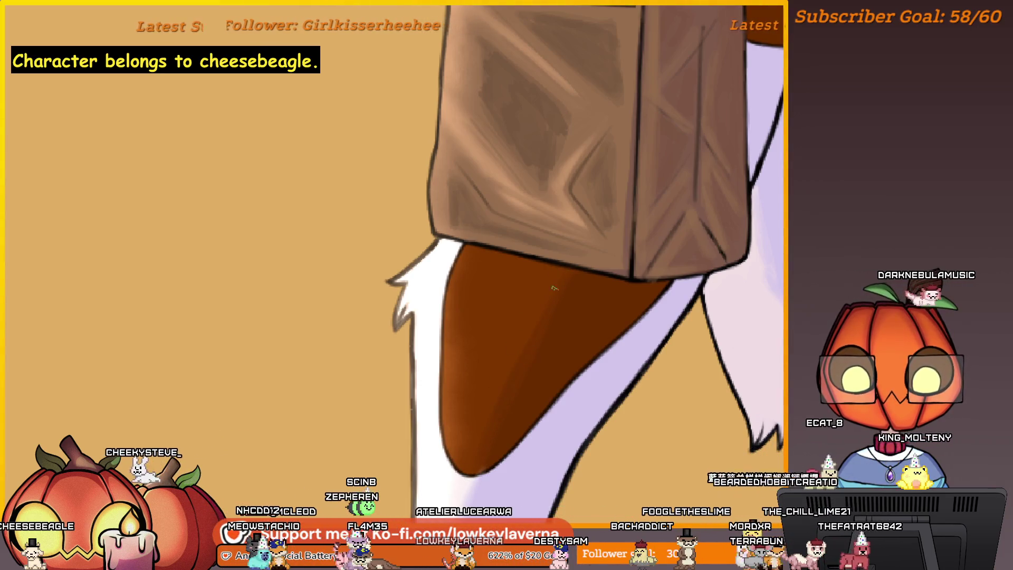
scroll(563, 297, down, 3)
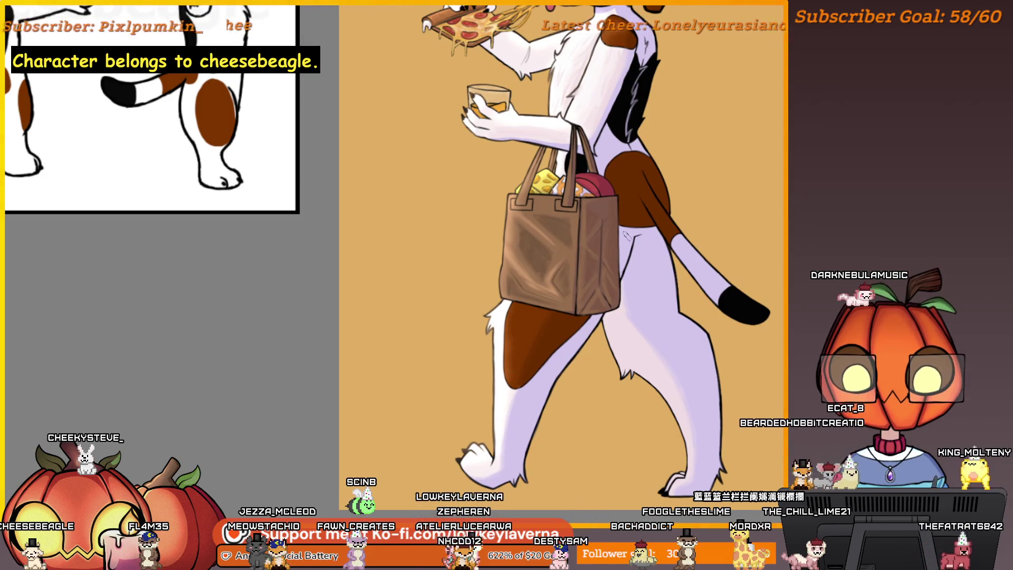
Zoom in on the beagle's head and sample the shoulder patch's brown as the painting colour
drag(631, 252, 633, 290)
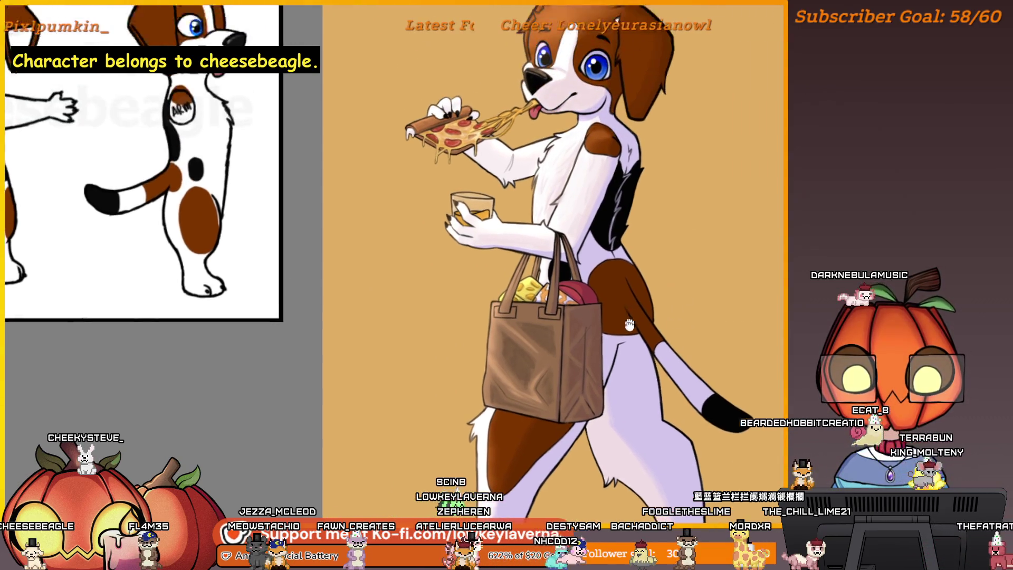
scroll(585, 267, up, 2)
scroll(596, 322, up, 2)
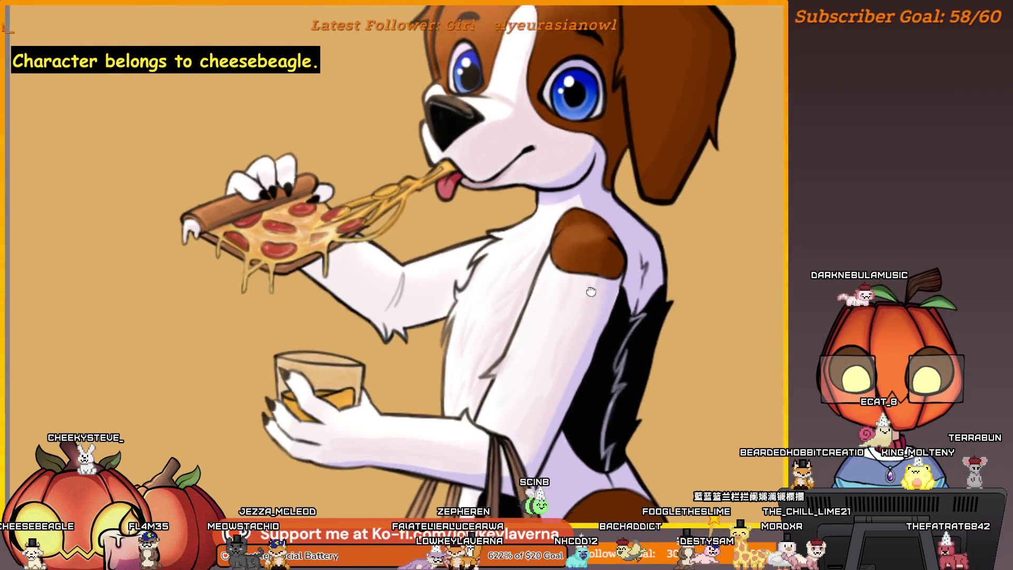
drag(552, 388, 550, 401)
alt+click(508, 439)
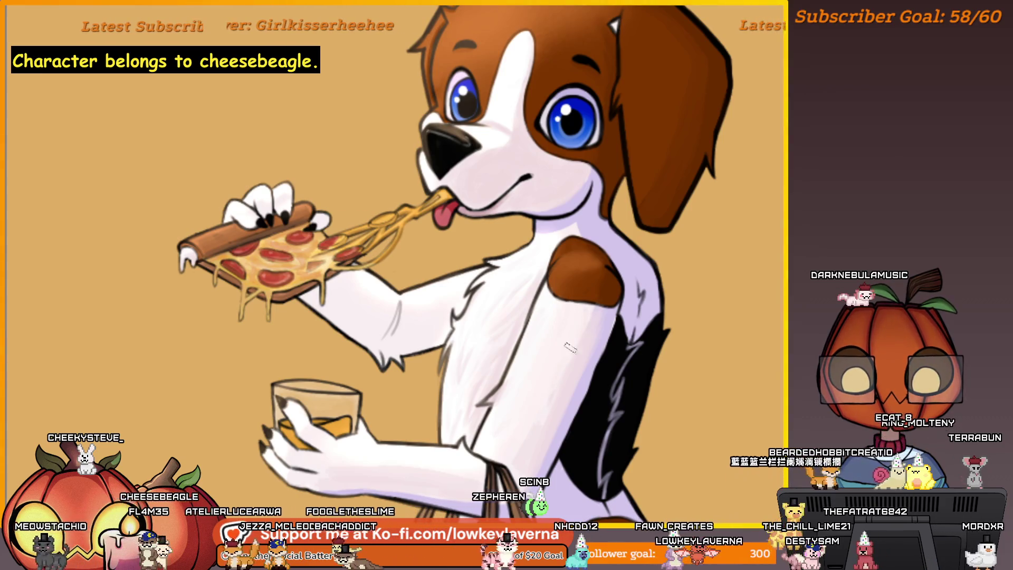
Pan the close-up view across the beagle's chest and arm
drag(534, 408, 525, 442)
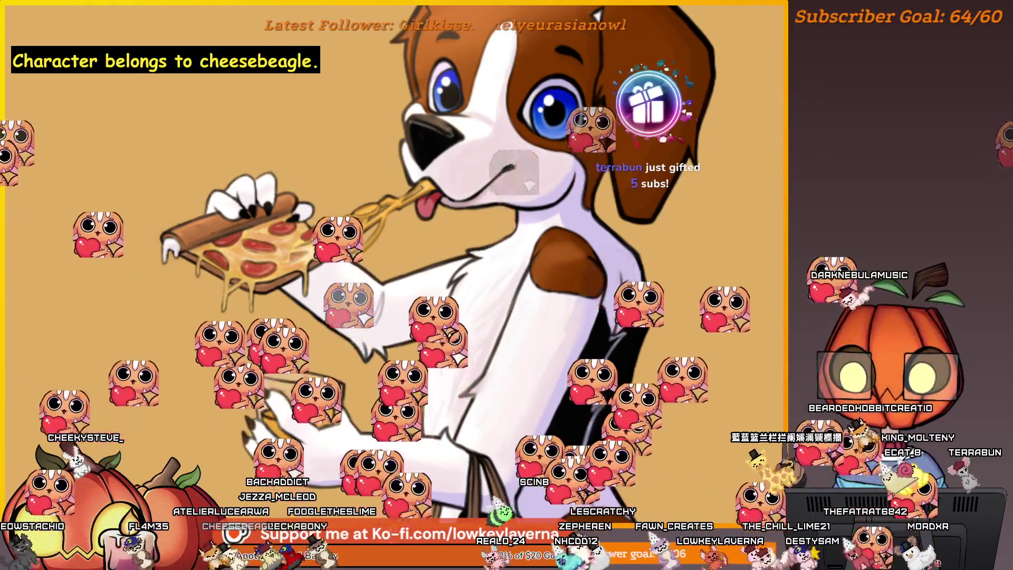
key(alt+f)
key(Escape)
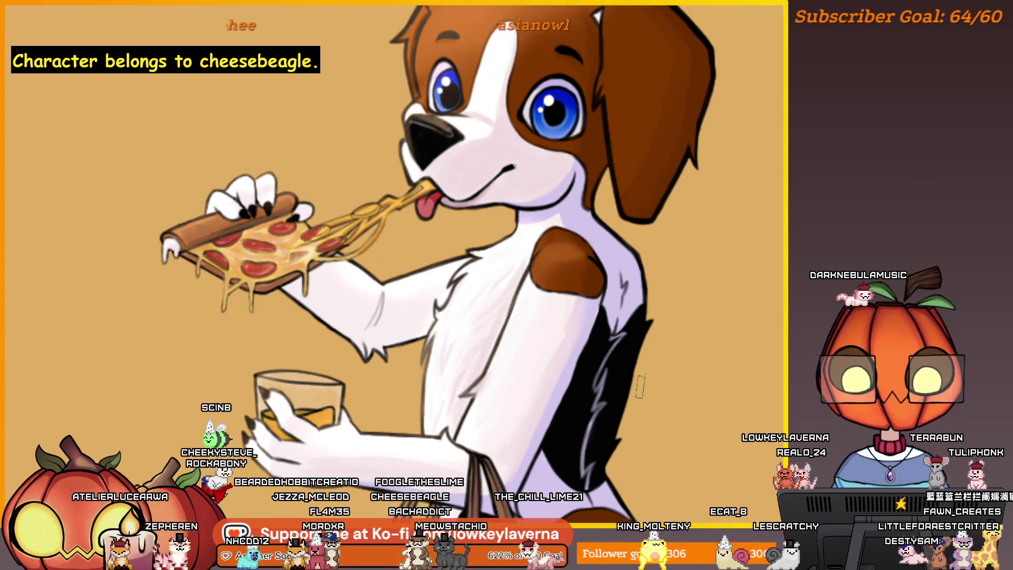
drag(582, 319, 534, 389)
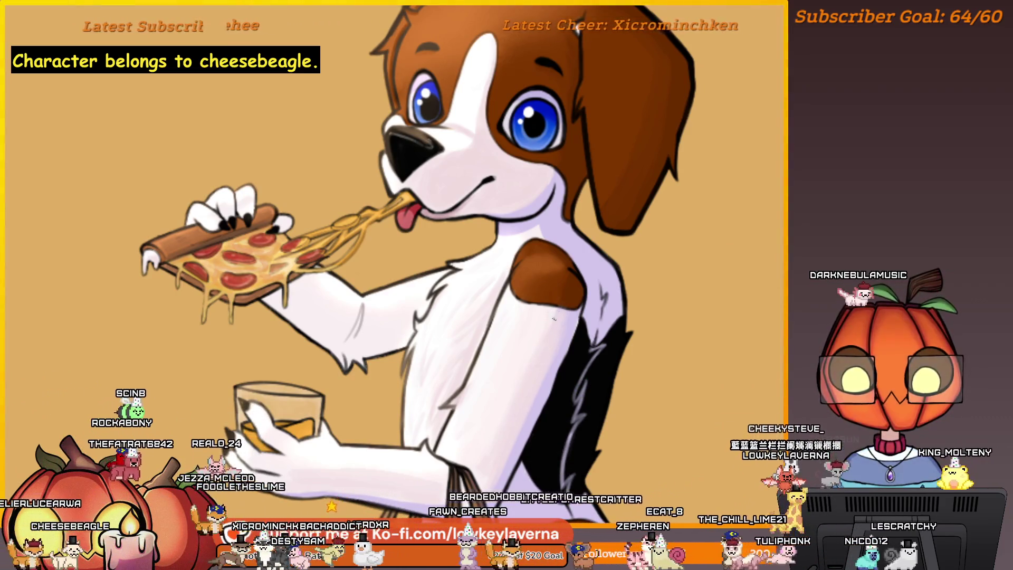
drag(508, 412, 600, 380)
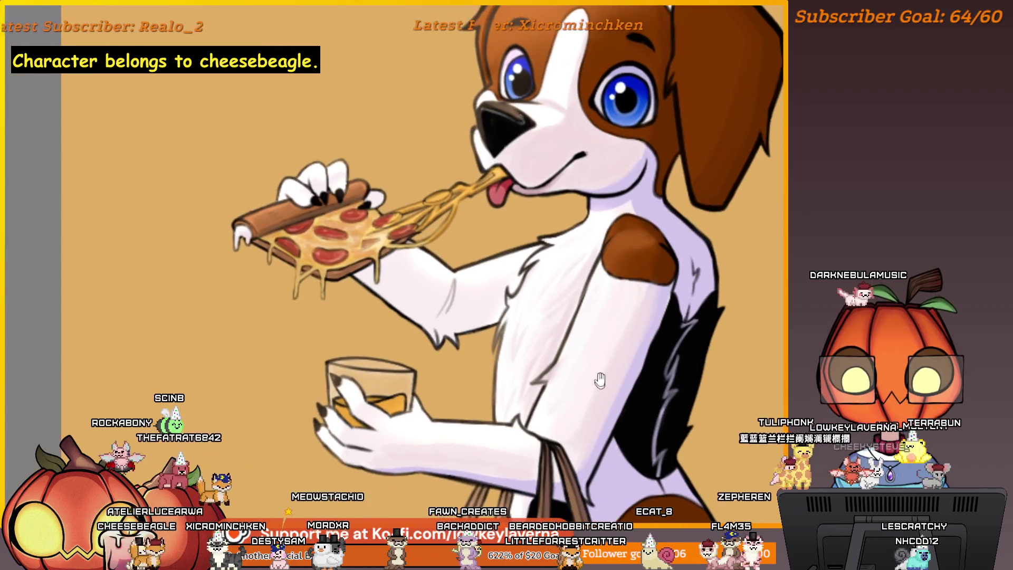
Mirror the canvas, zoom in on the white paw gripping the glass, then zoom back out
key(m)
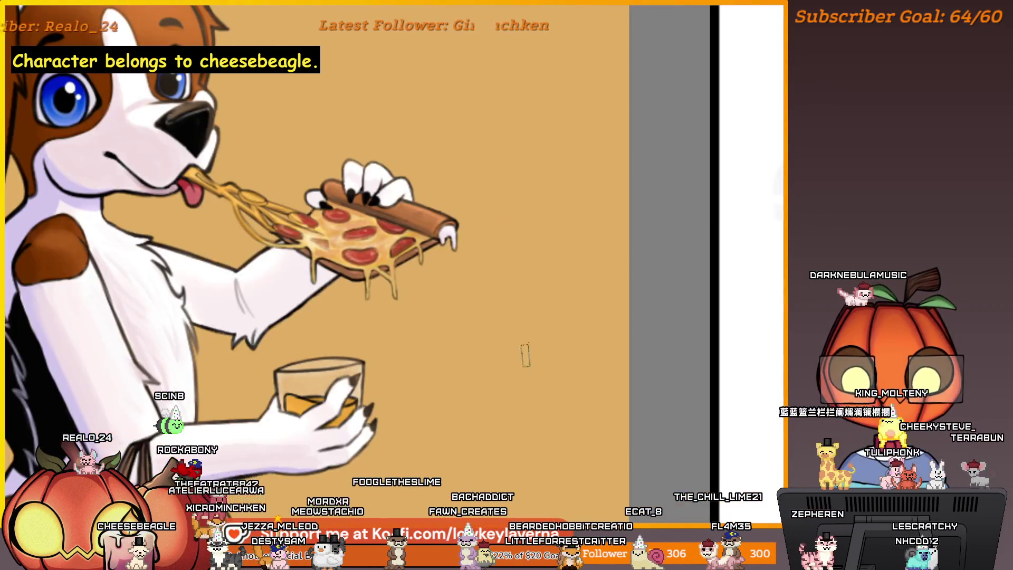
scroll(702, 370, up, 5)
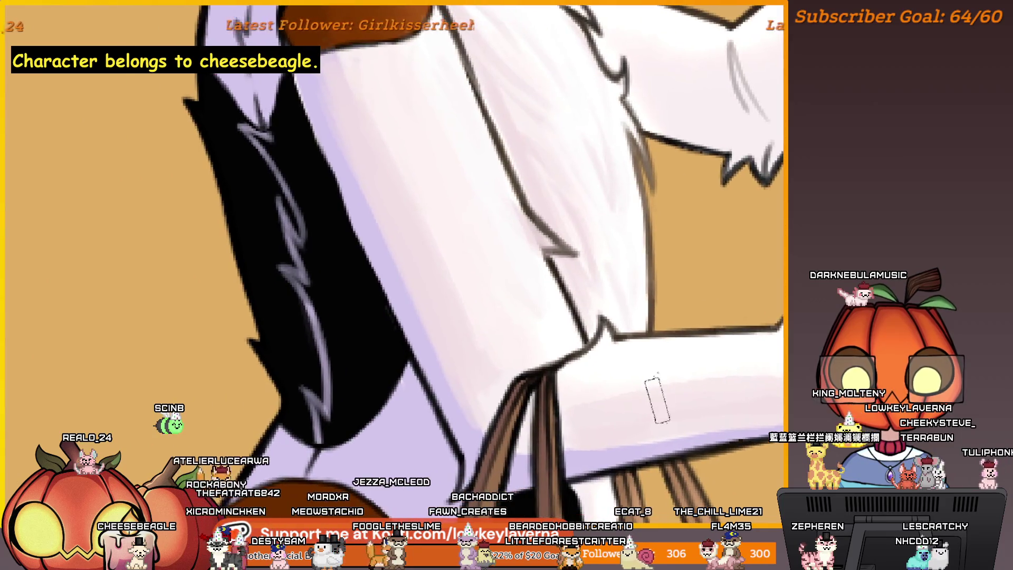
scroll(683, 391, right, 3)
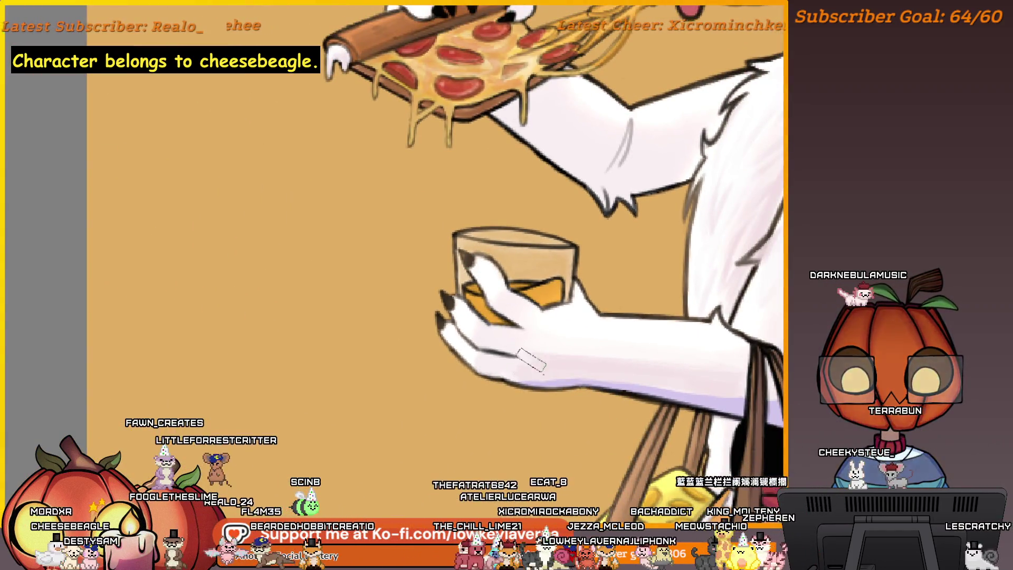
drag(491, 346, 459, 343)
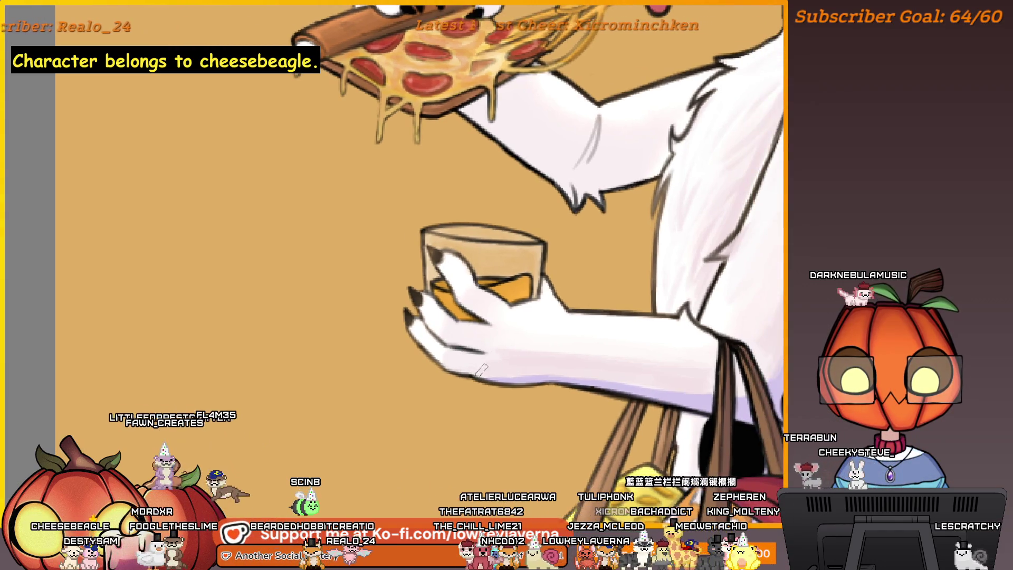
scroll(464, 359, up, 1)
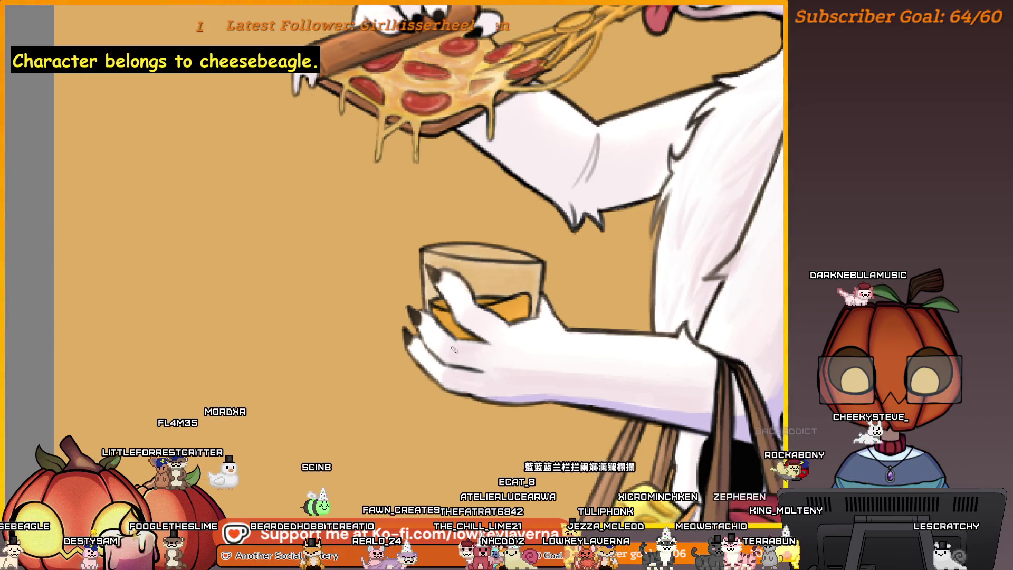
scroll(485, 331, up, 1)
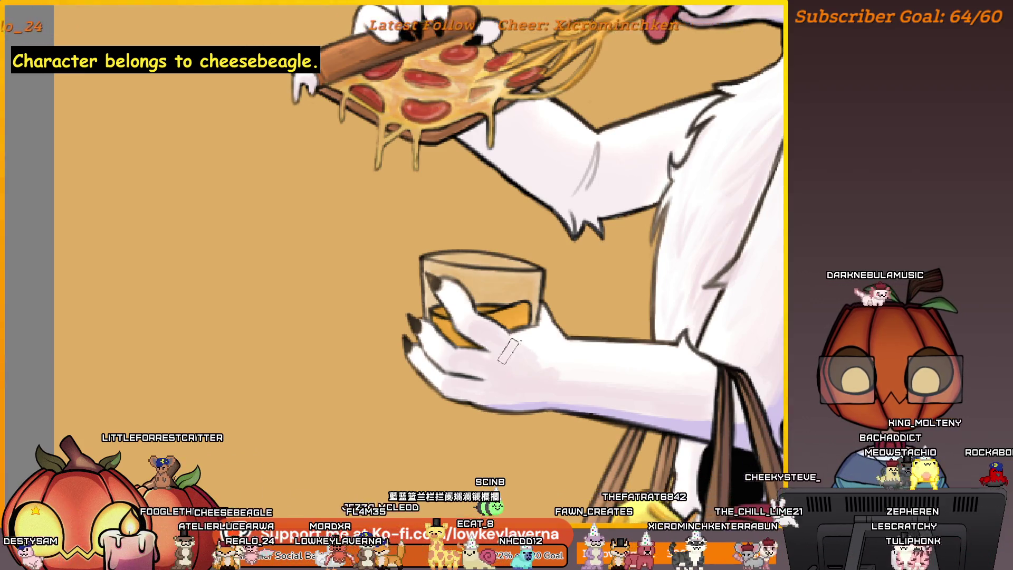
scroll(507, 351, down, 5)
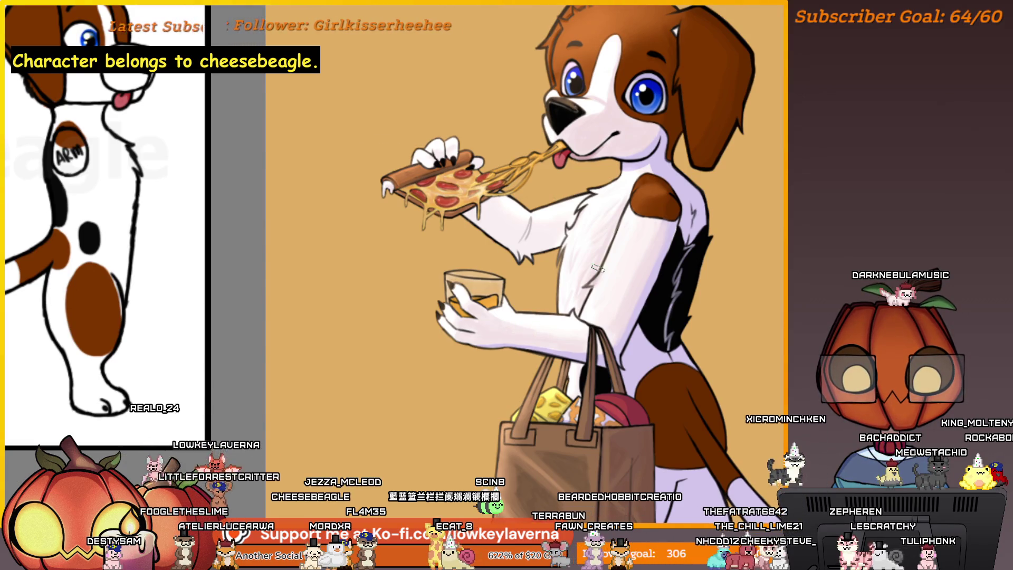
key(m)
scroll(766, 325, up, 5)
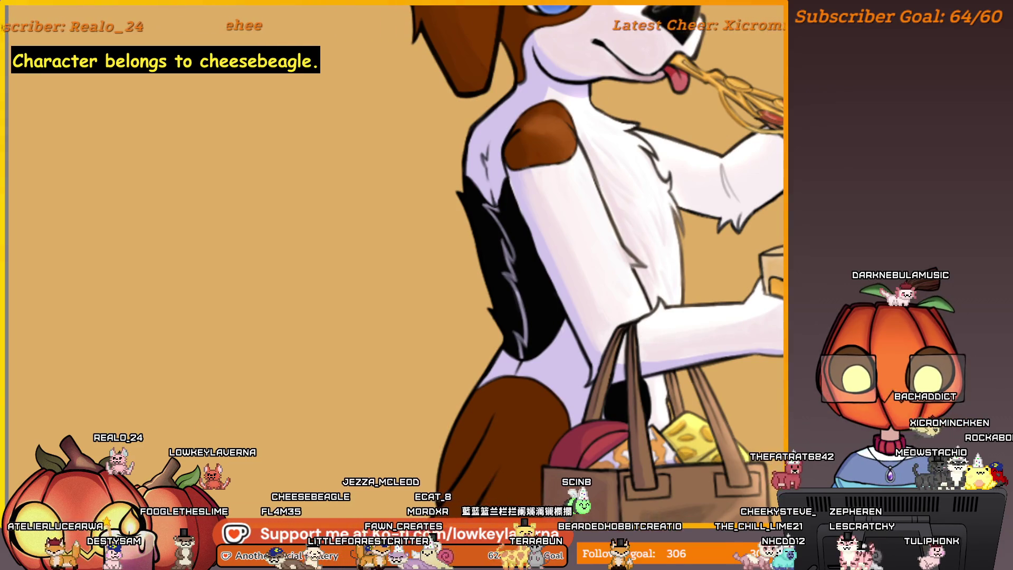
scroll(689, 348, down, 2)
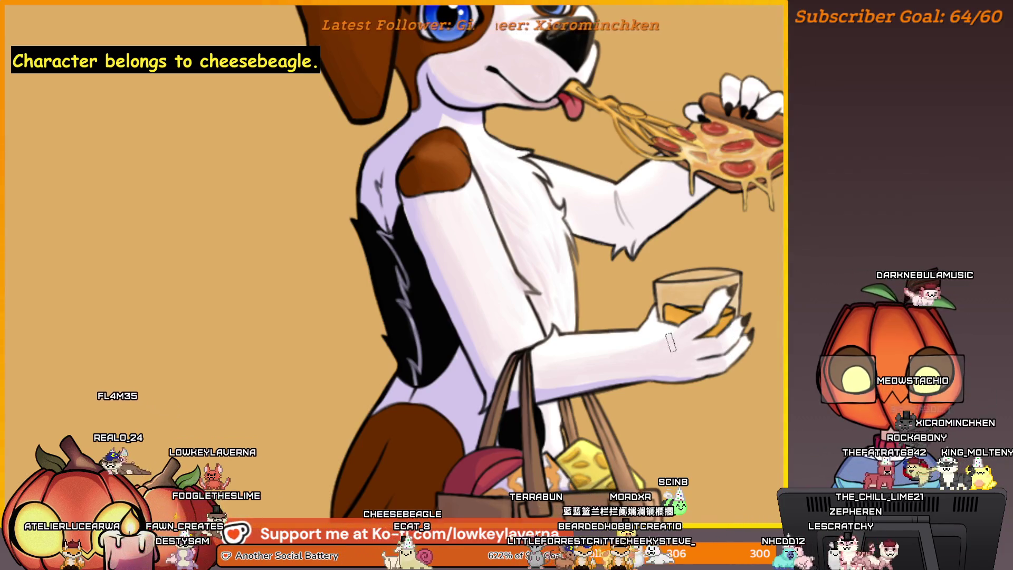
scroll(670, 342, up, 3)
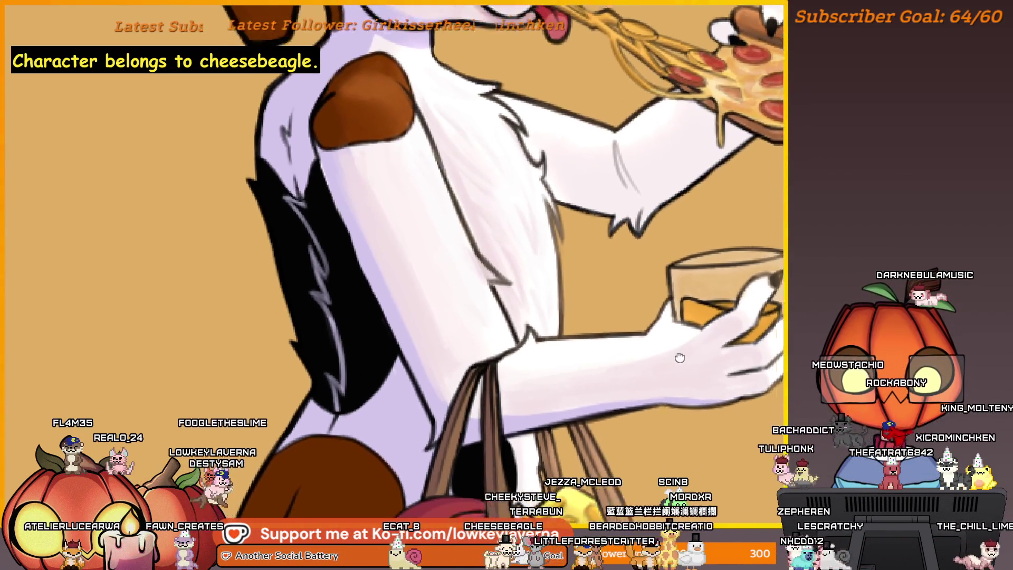
drag(680, 358, 701, 350)
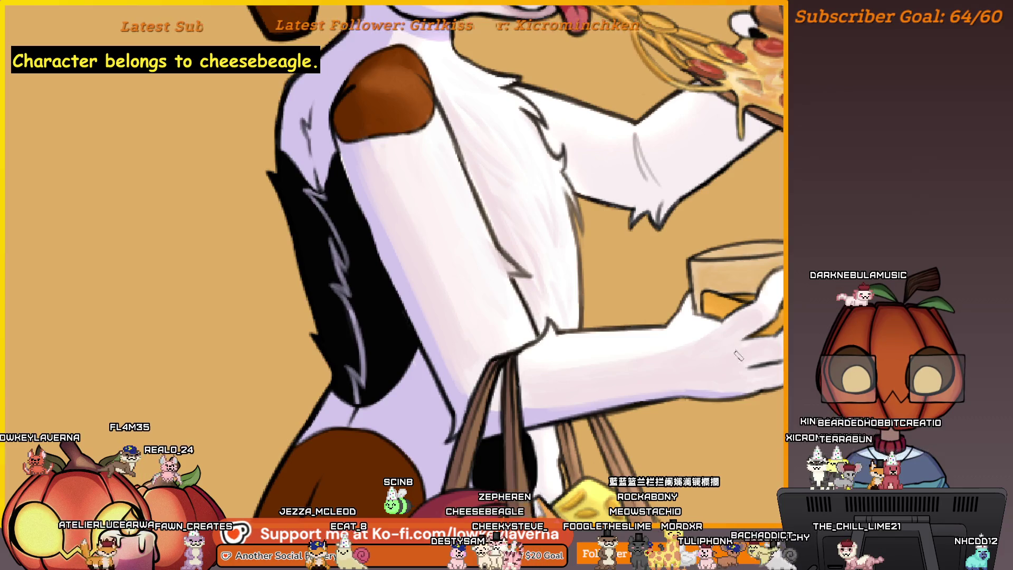
key(m)
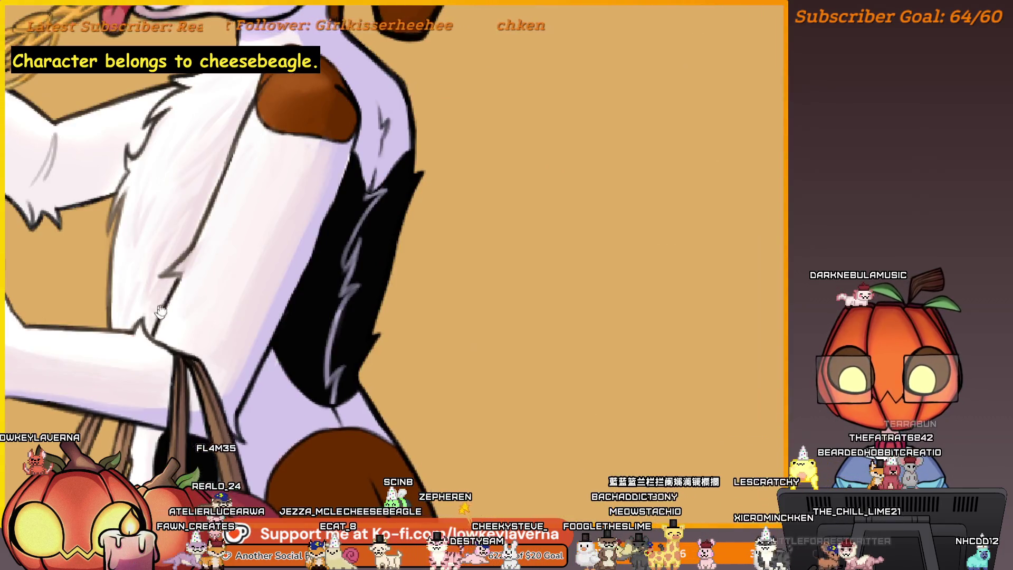
mouse_move(161, 311)
mouse_down()
mouse_move(437, 353)
mouse_move(397, 364)
mouse_up()
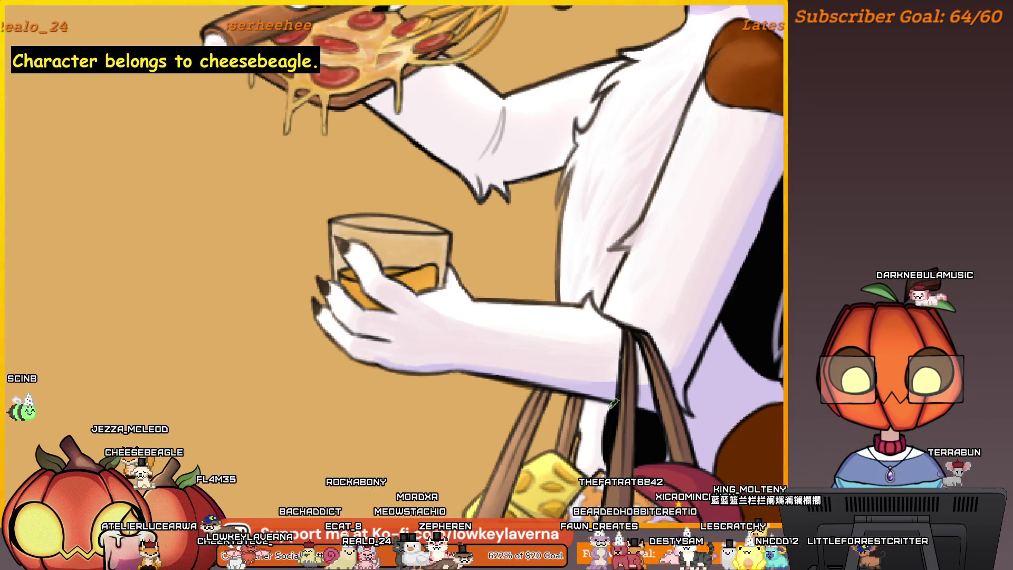
scroll(614, 404, up, 5)
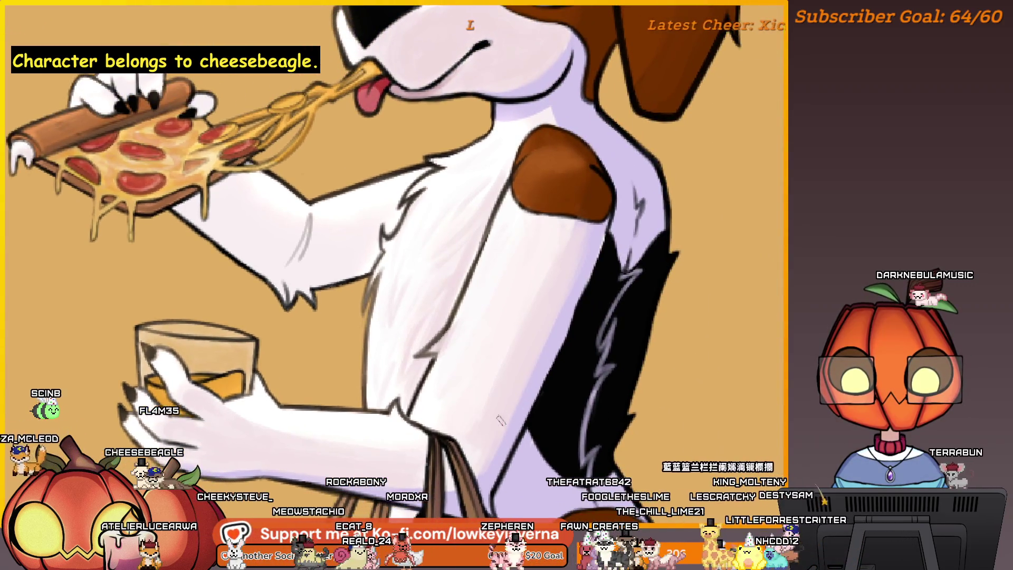
drag(500, 419, 553, 375)
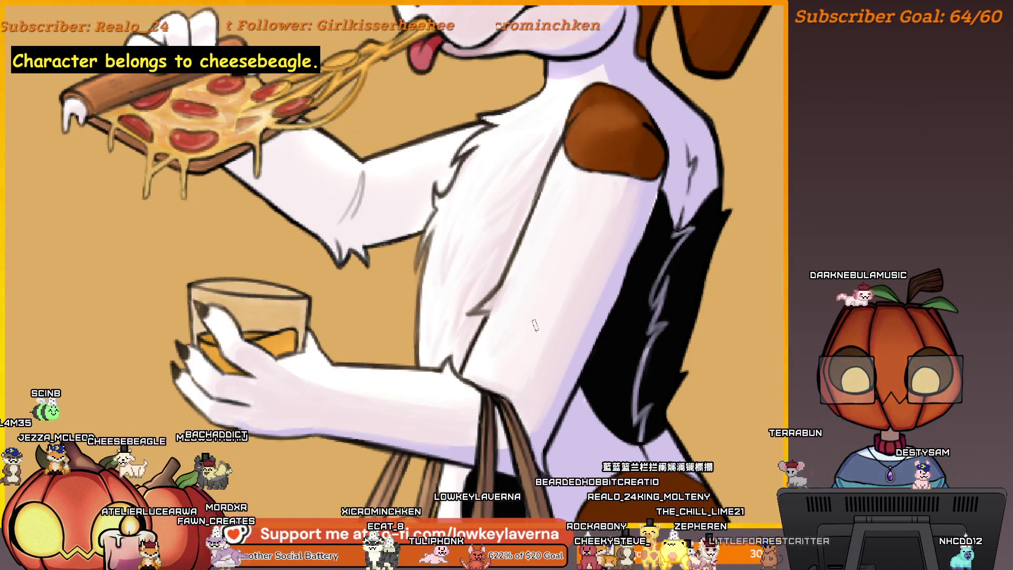
scroll(507, 337, down, 3)
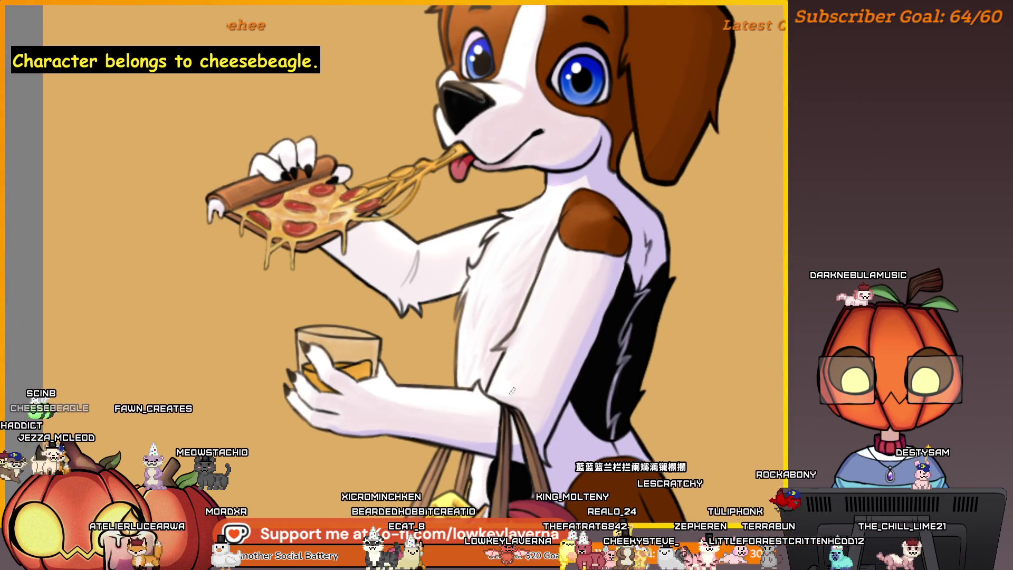
key(m)
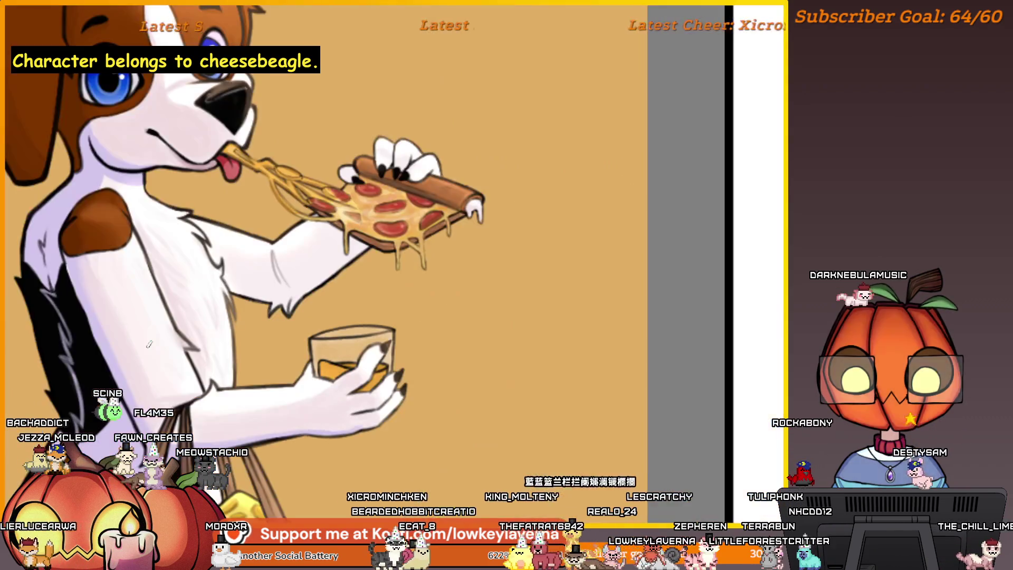
drag(232, 420, 665, 320)
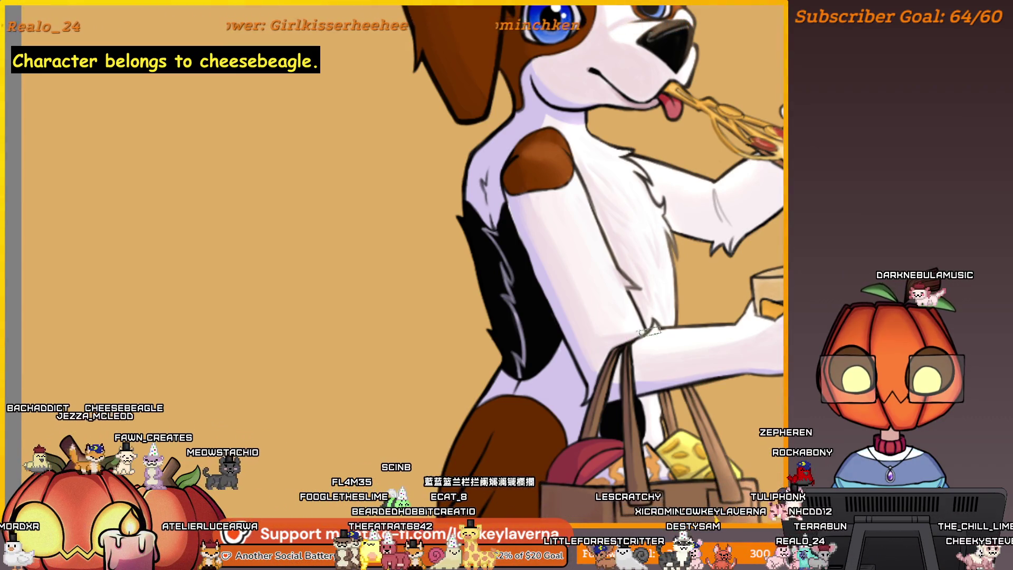
drag(589, 273, 597, 290)
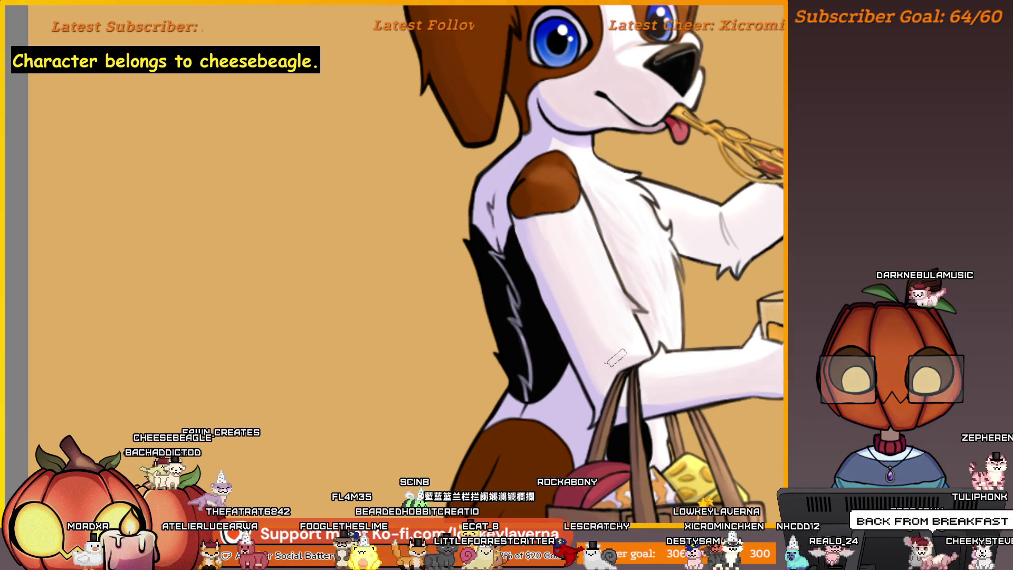
scroll(667, 270, down, 3)
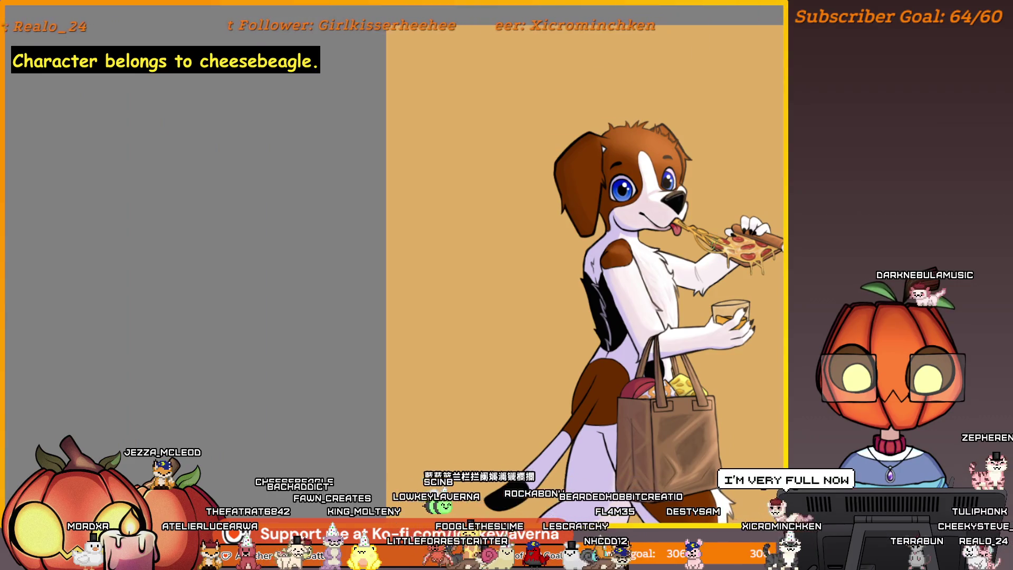
scroll(717, 364, up, 3)
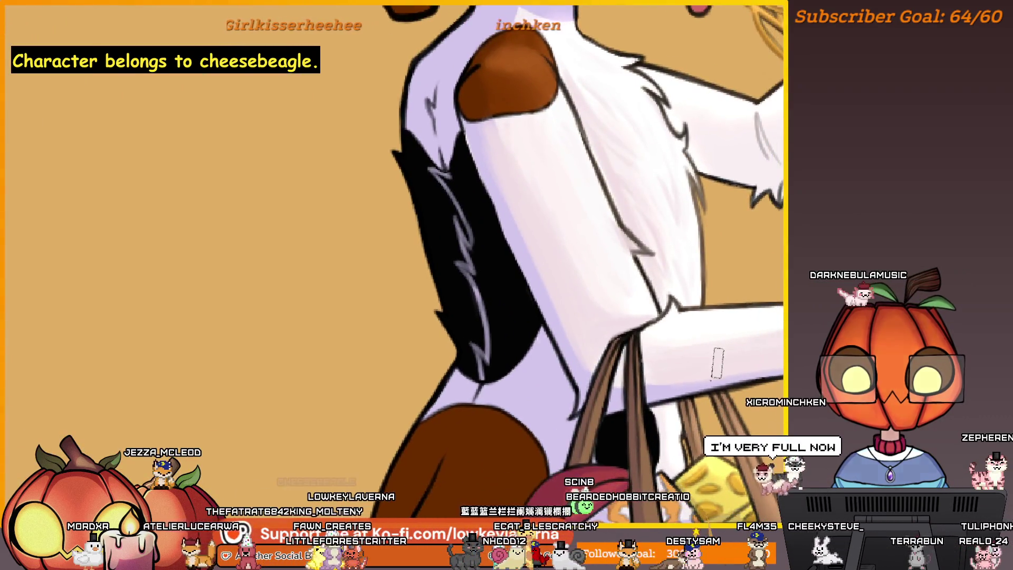
drag(696, 366, 694, 374)
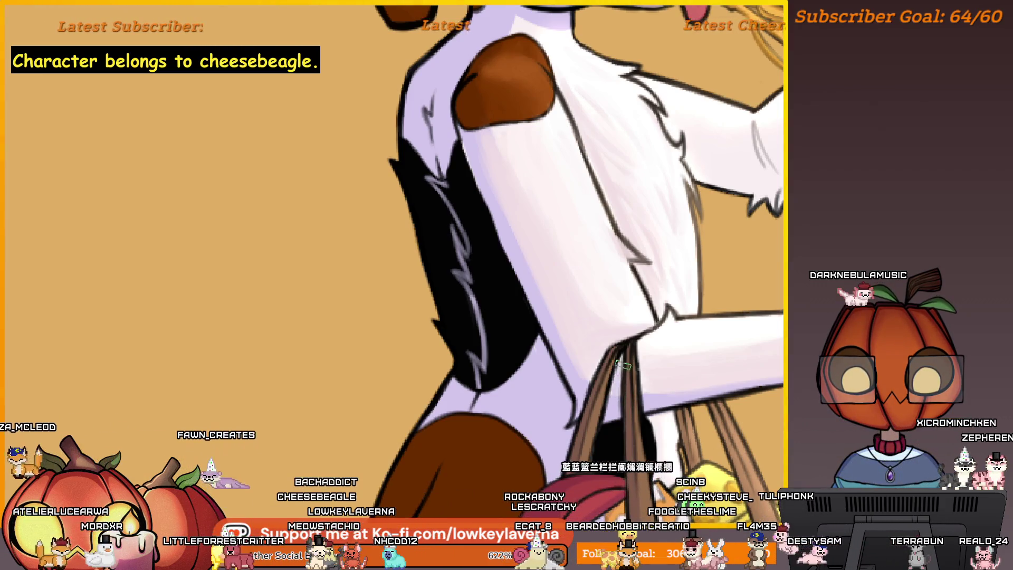
scroll(626, 306, down, 2)
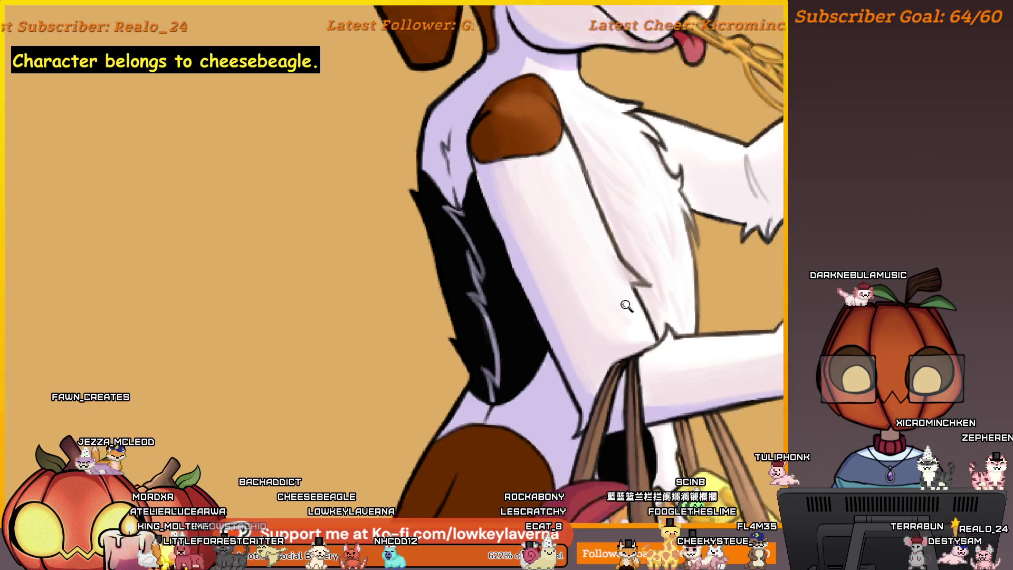
scroll(626, 306, down, 5)
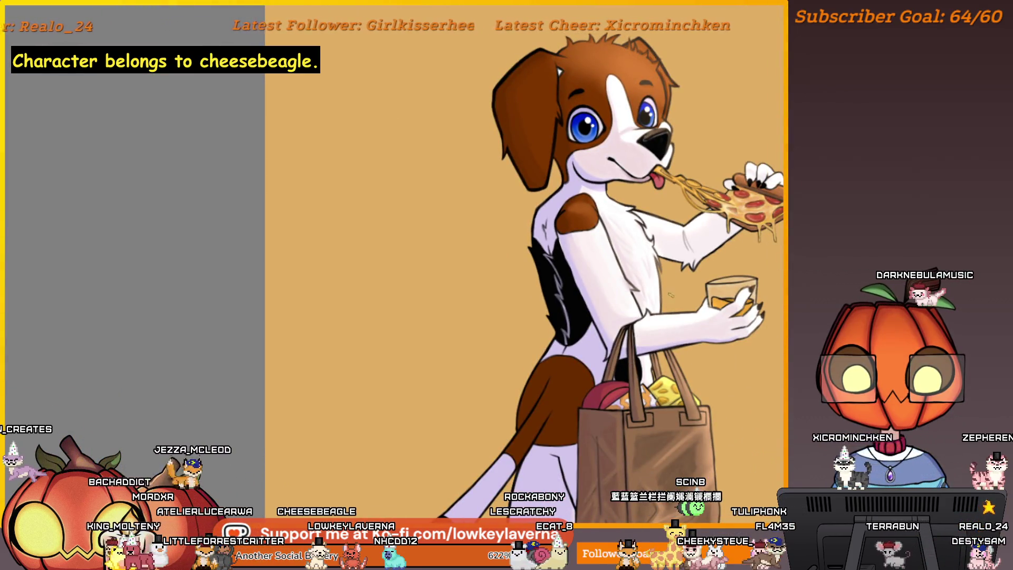
drag(671, 294, 634, 310)
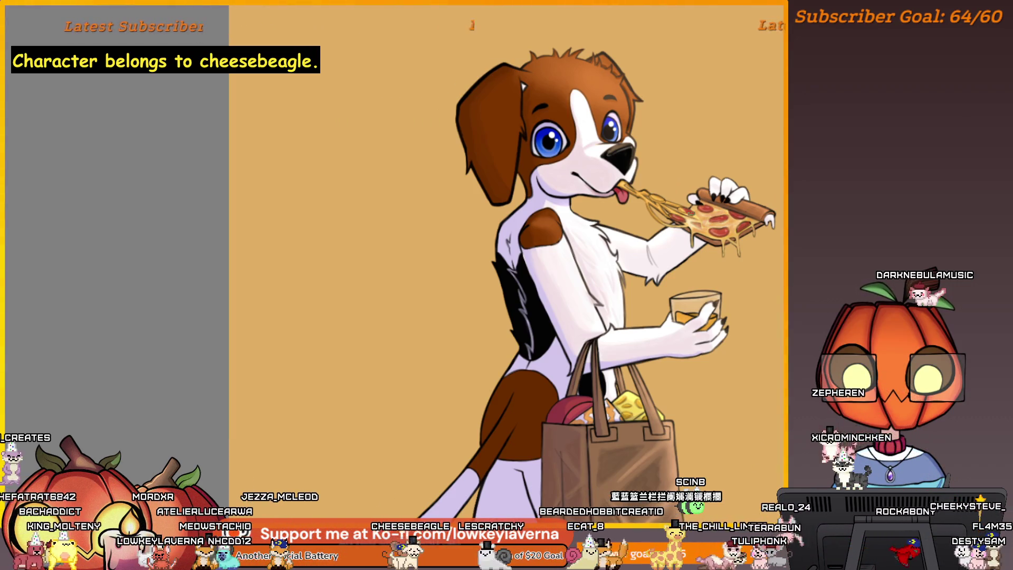
scroll(586, 370, up, 5)
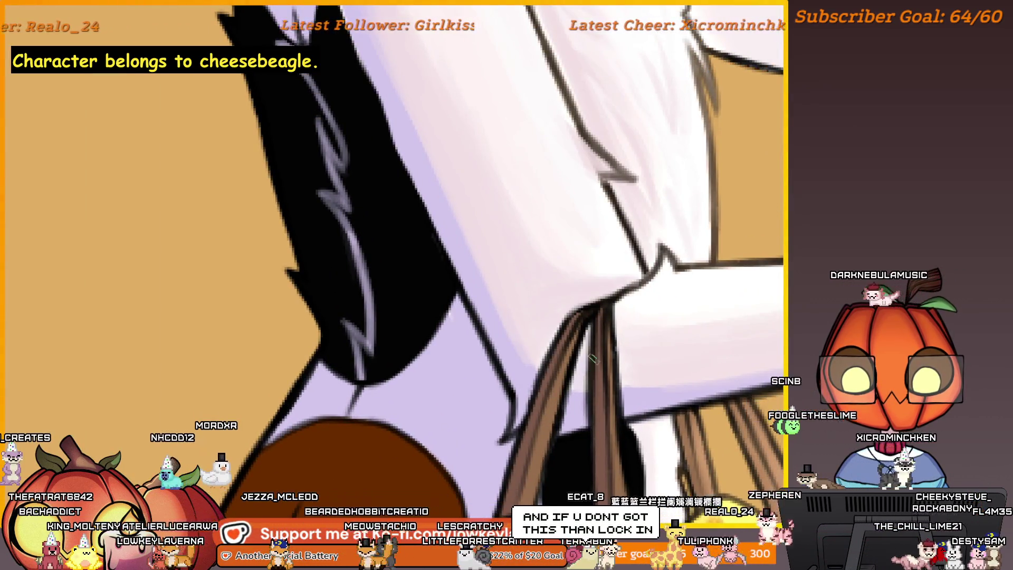
drag(575, 374, 558, 376)
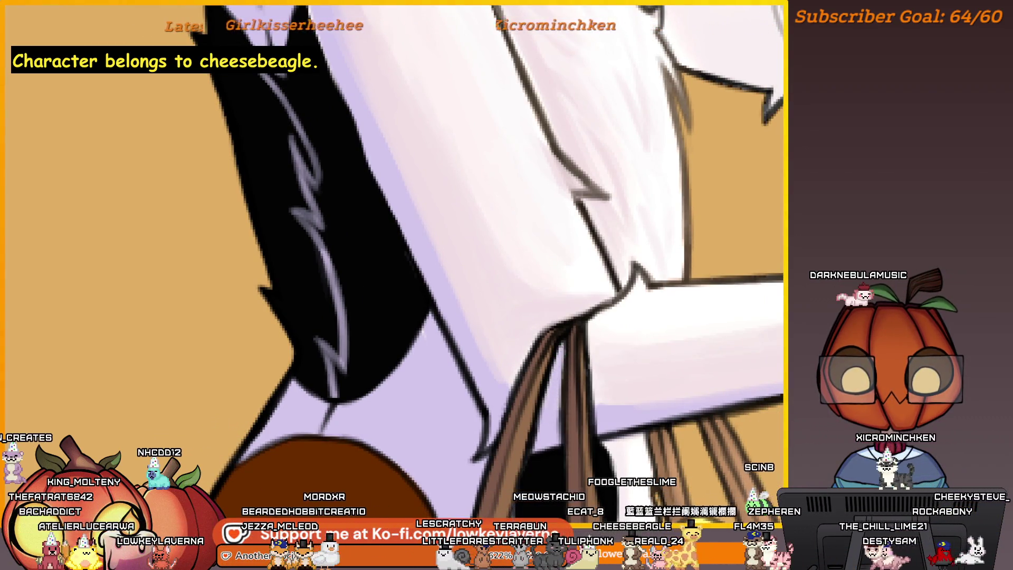
scroll(524, 269, down, 4)
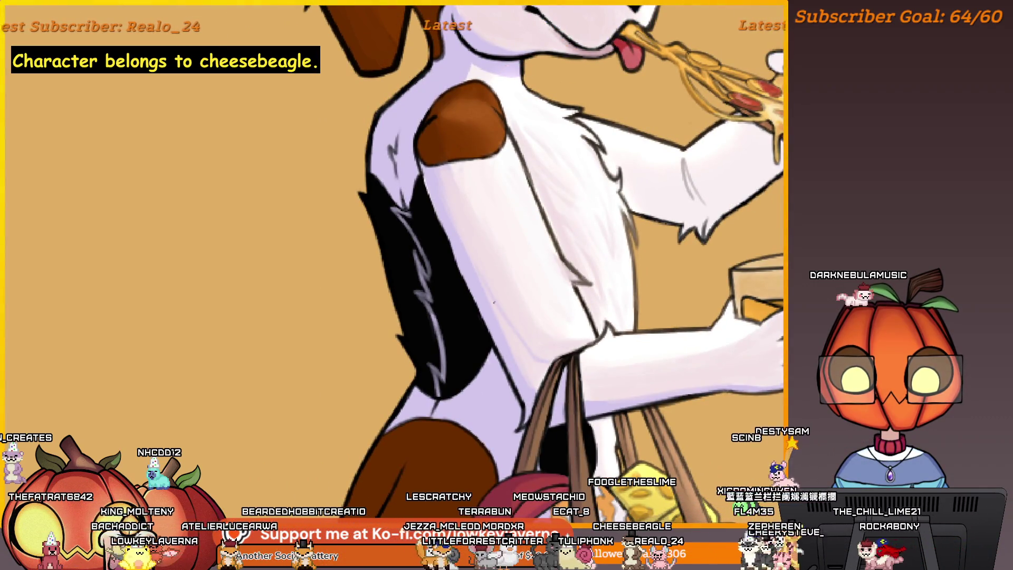
key(m)
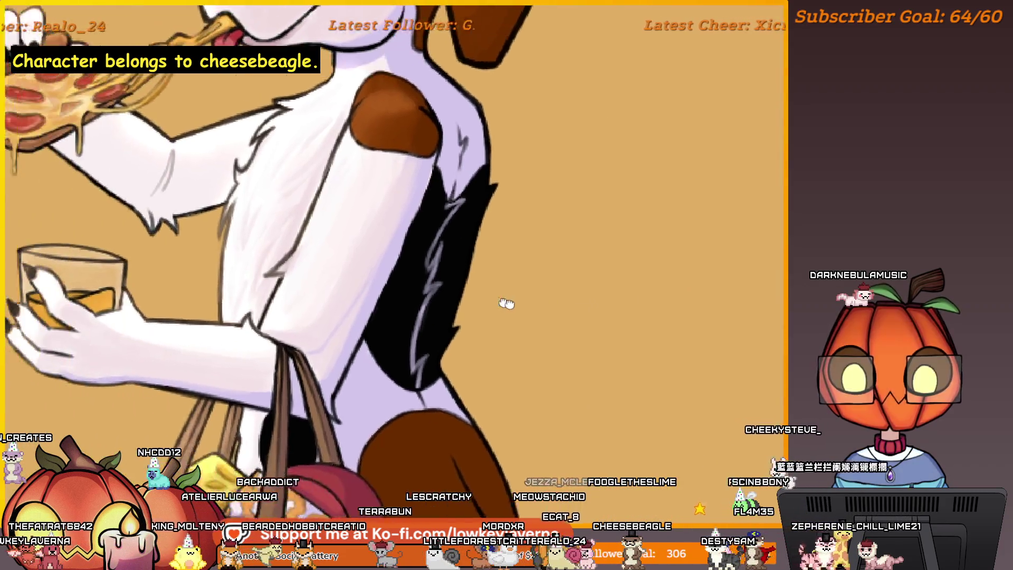
scroll(515, 354, up, 5)
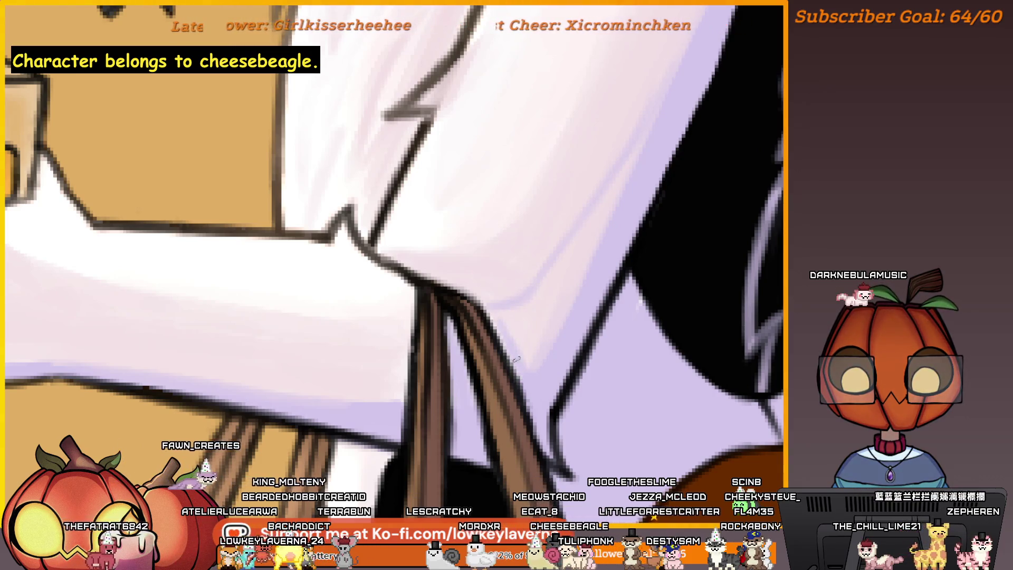
scroll(514, 348, down, 5)
scroll(511, 355, up, 2)
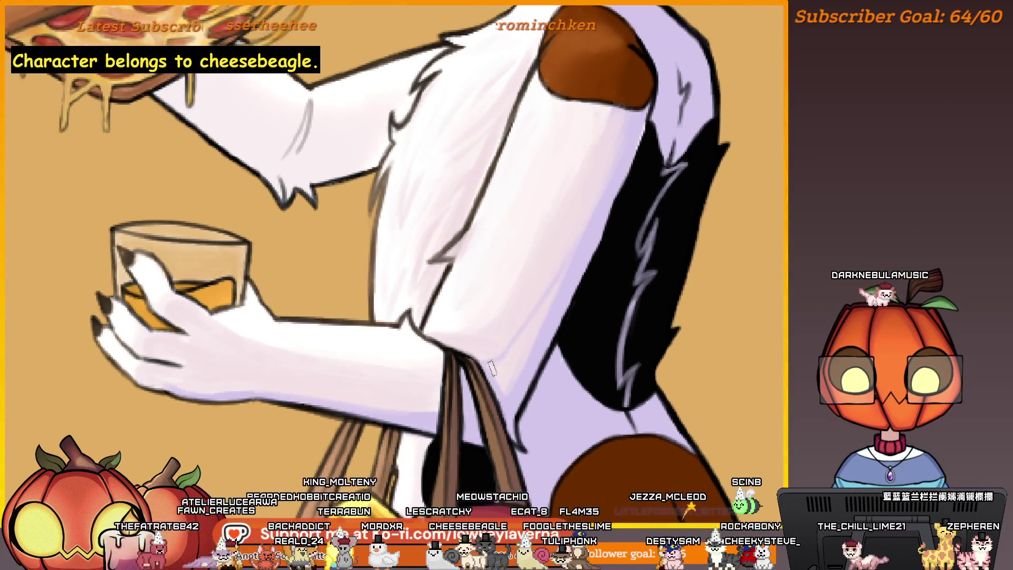
drag(533, 332, 520, 350)
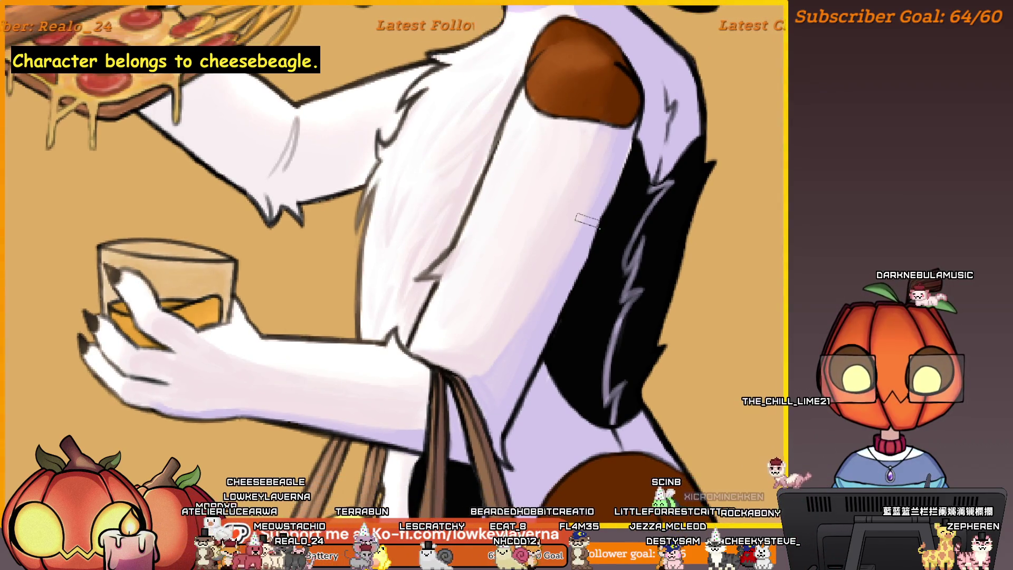
scroll(505, 391, up, 1)
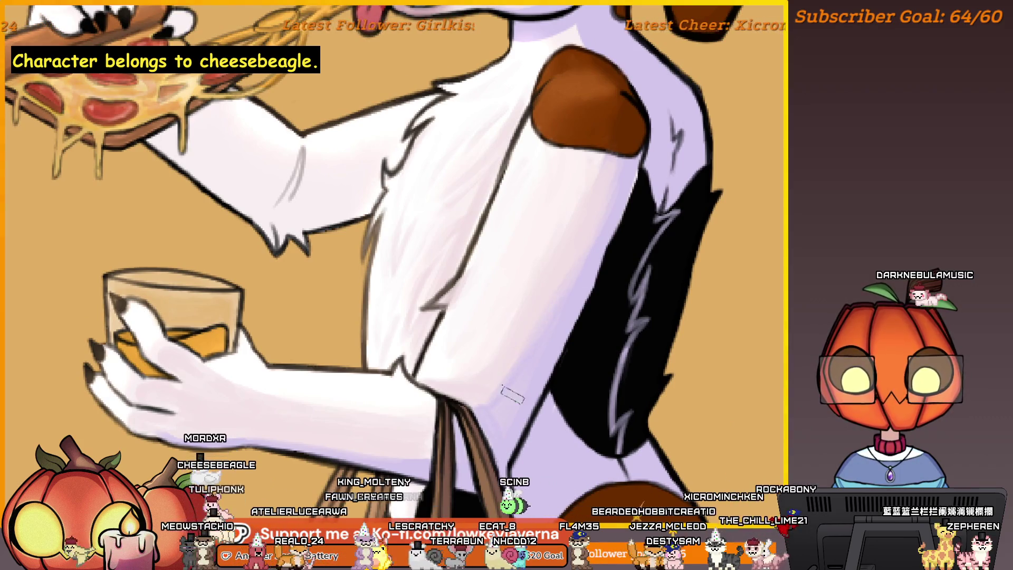
mouse_move(529, 372)
mouse_down()
mouse_move(542, 351)
mouse_move(545, 381)
mouse_up()
scroll(686, 238, down, 5)
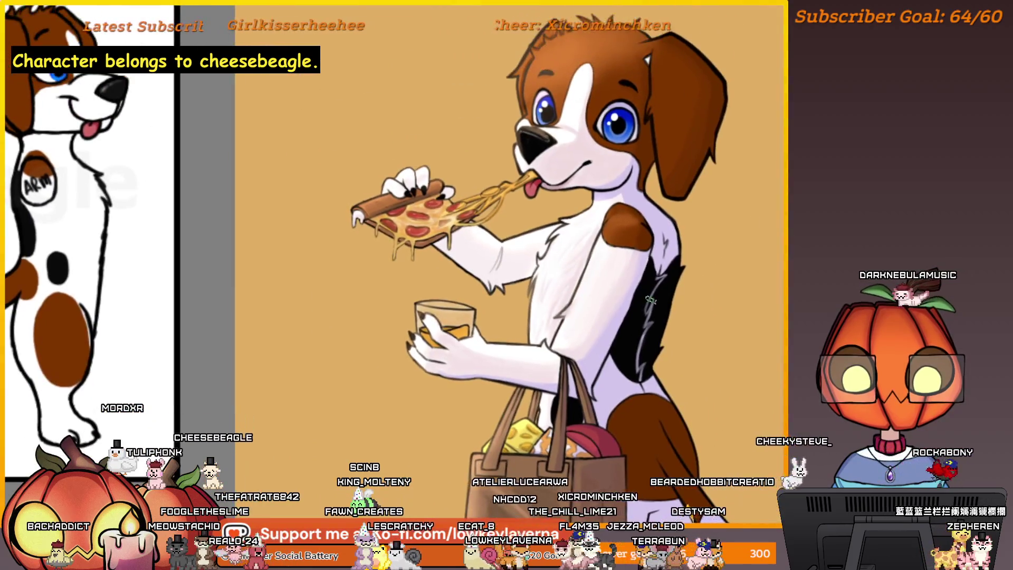
key(m)
scroll(564, 298, up, 4)
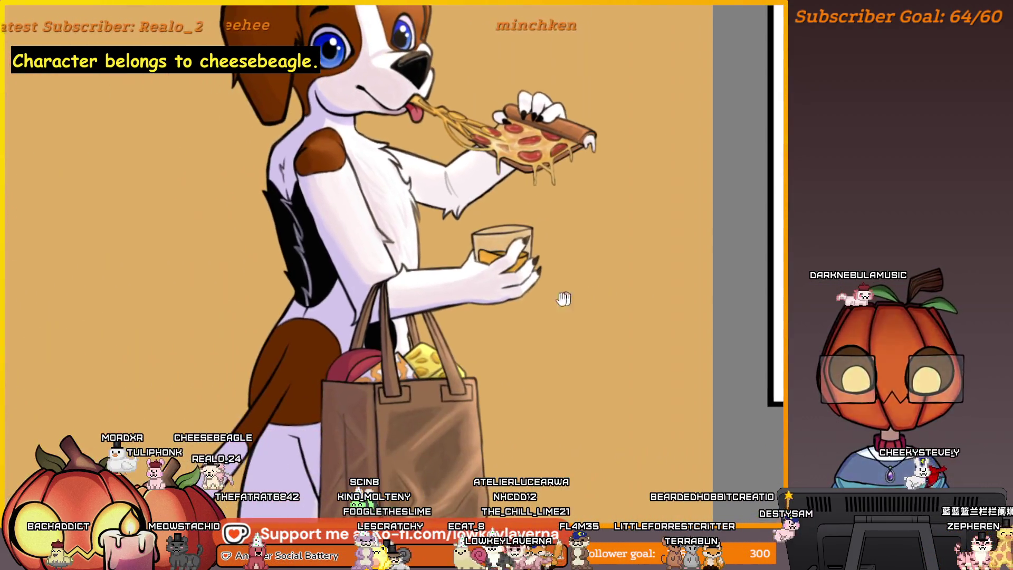
drag(483, 300, 522, 327)
scroll(458, 360, up, 4)
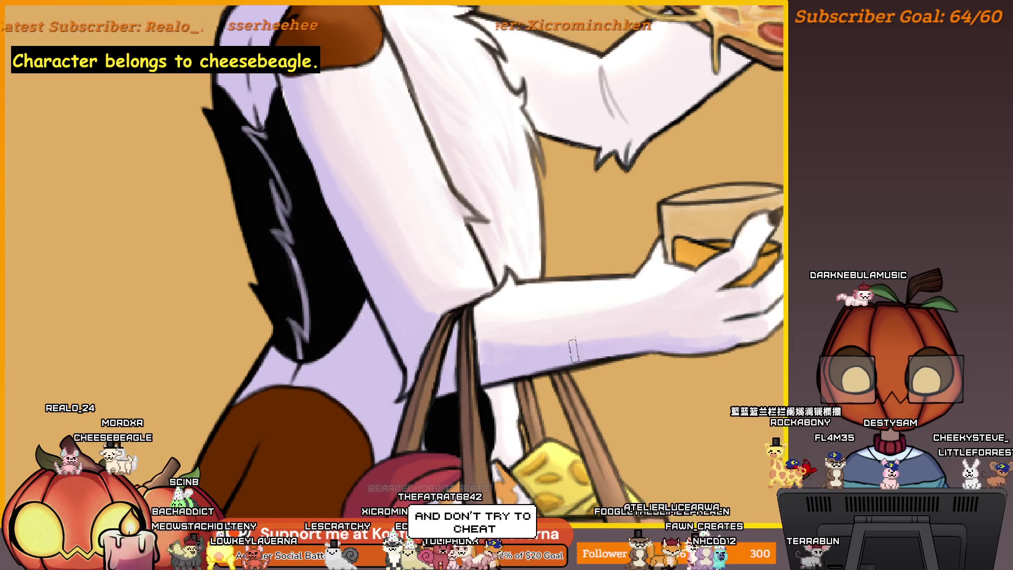
scroll(514, 306, down, 2)
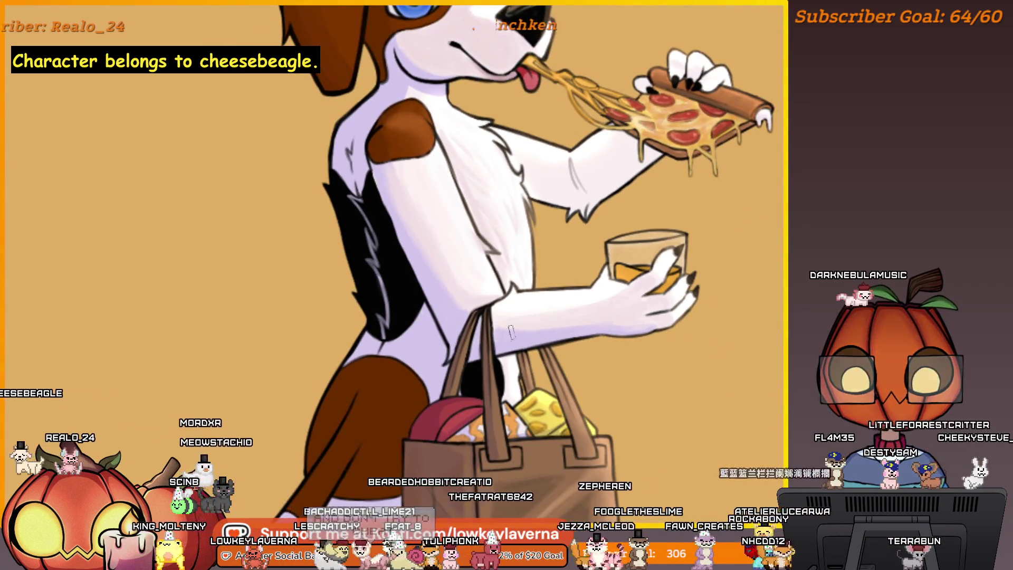
scroll(511, 333, down, 3)
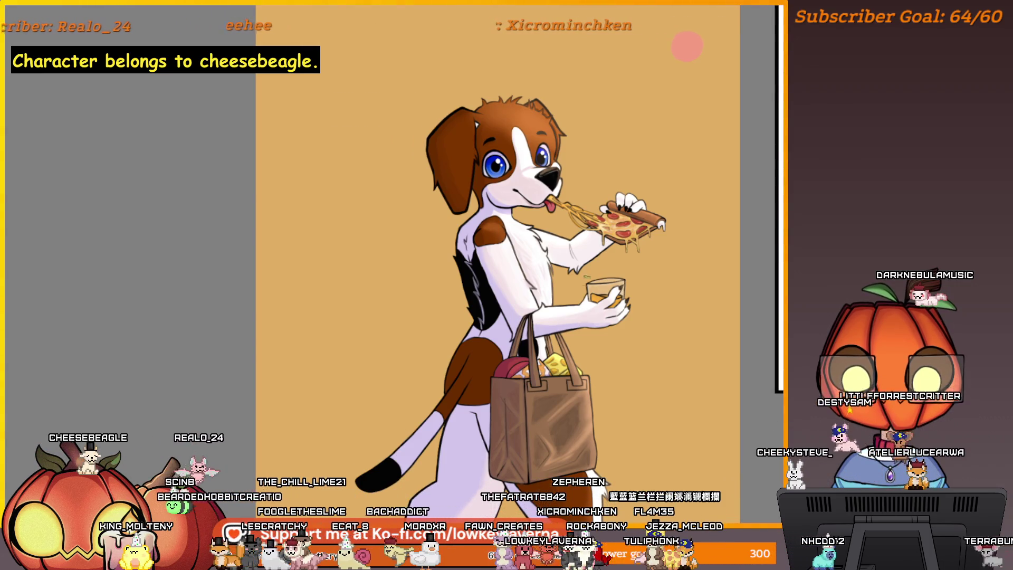
scroll(587, 276, up, 5)
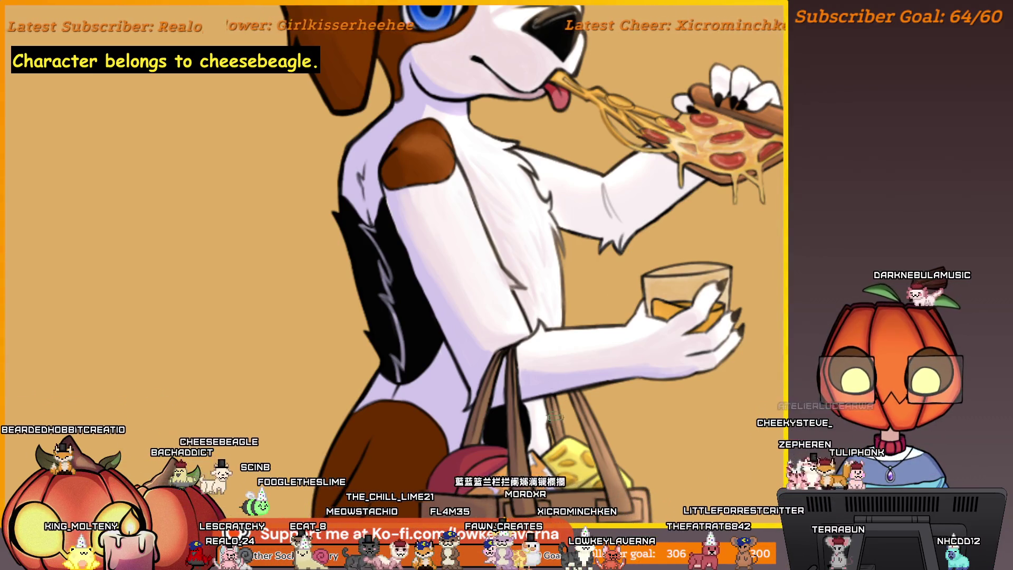
drag(653, 397, 624, 418)
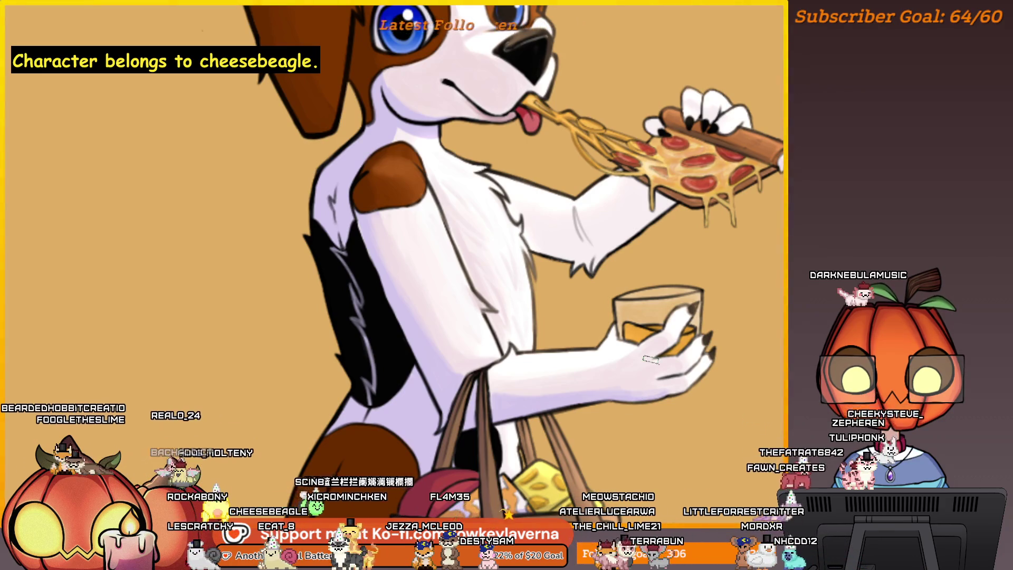
scroll(676, 322, up, 4)
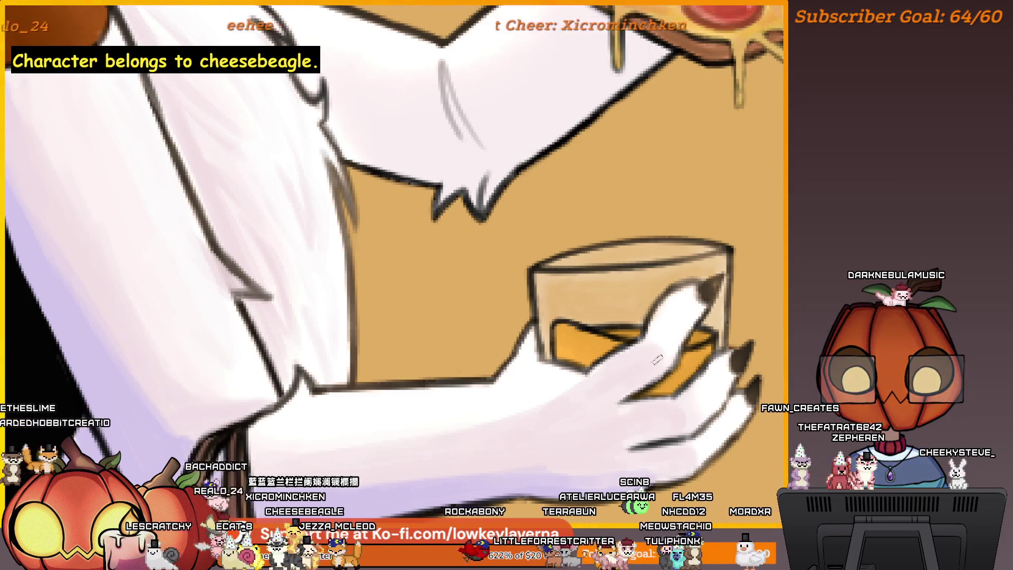
scroll(657, 359, down, 2)
scroll(761, 326, down, 5)
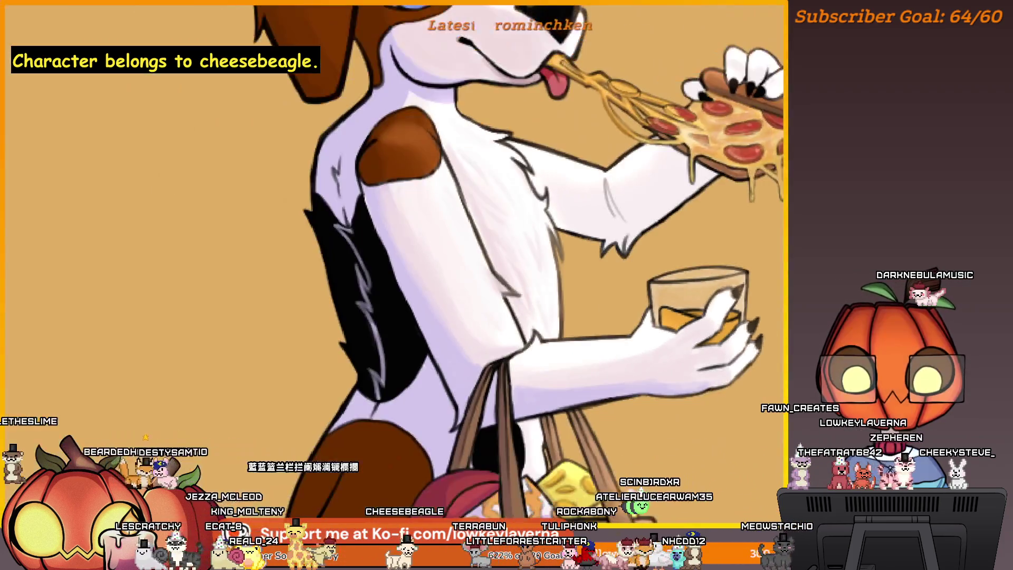
drag(778, 336, 730, 340)
scroll(660, 331, up, 4)
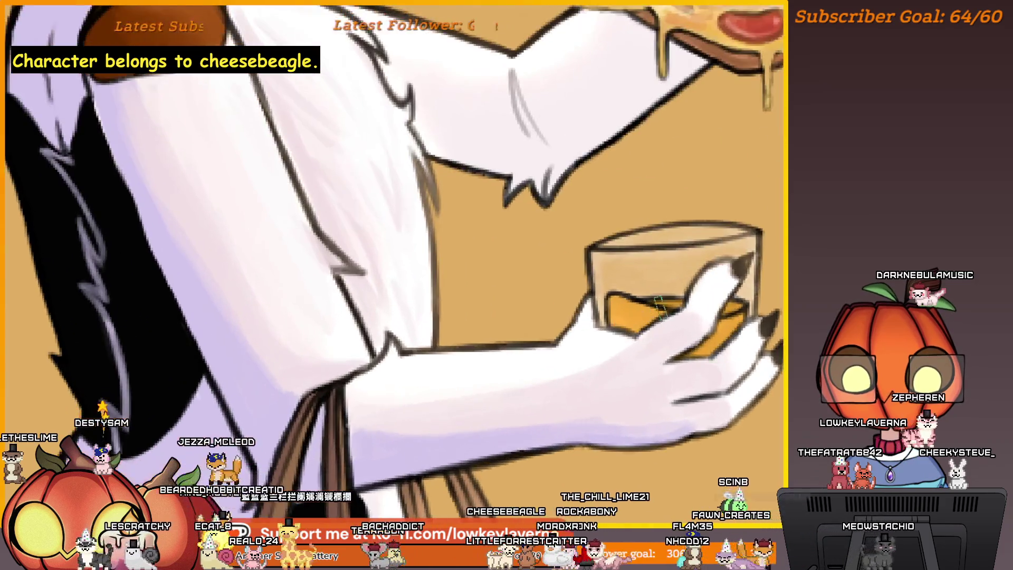
drag(664, 268, 607, 369)
scroll(539, 287, down, 2)
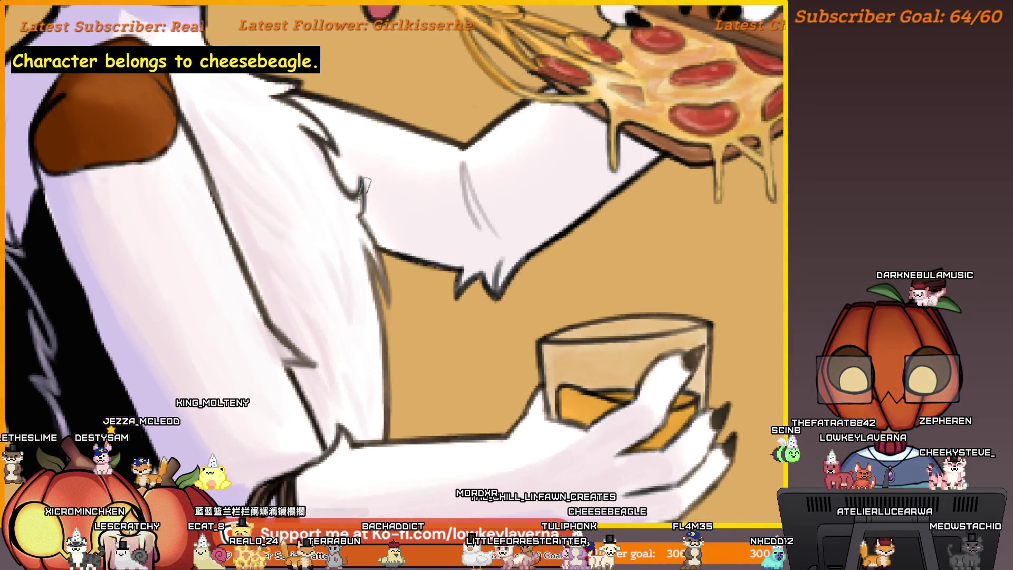
scroll(530, 260, down, 3)
scroll(530, 260, down, 2)
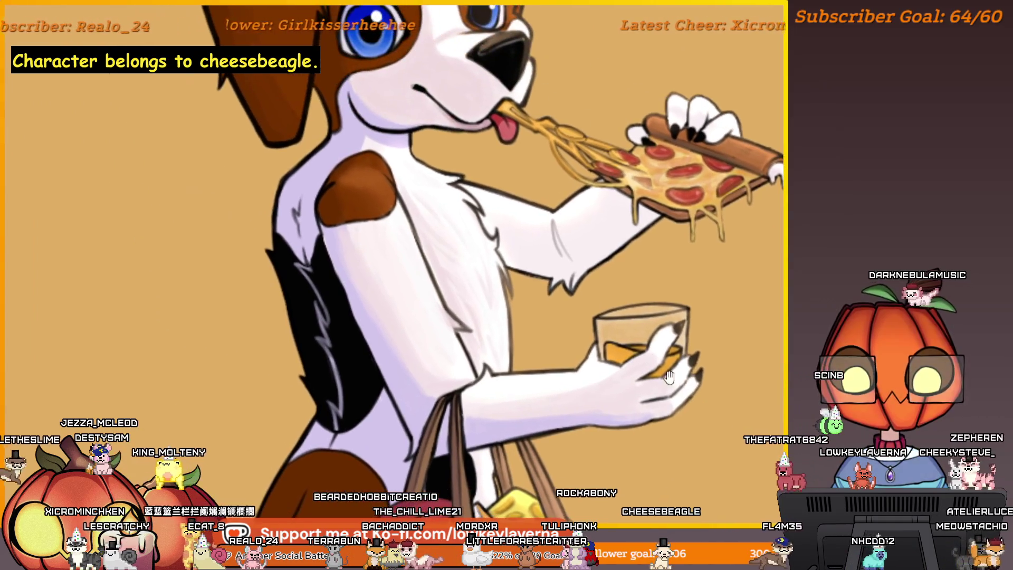
scroll(602, 346, up, 4)
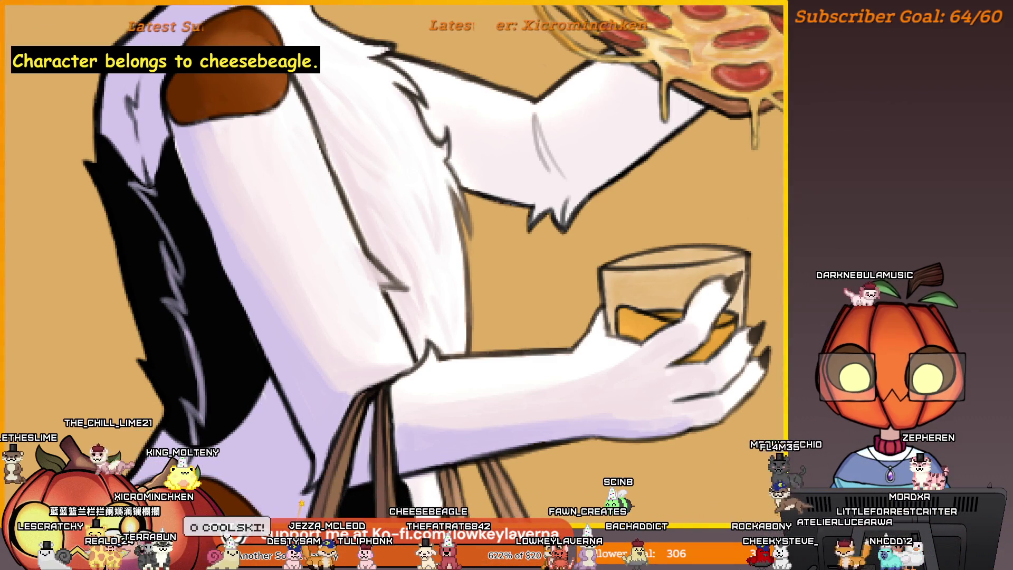
key(alt+f)
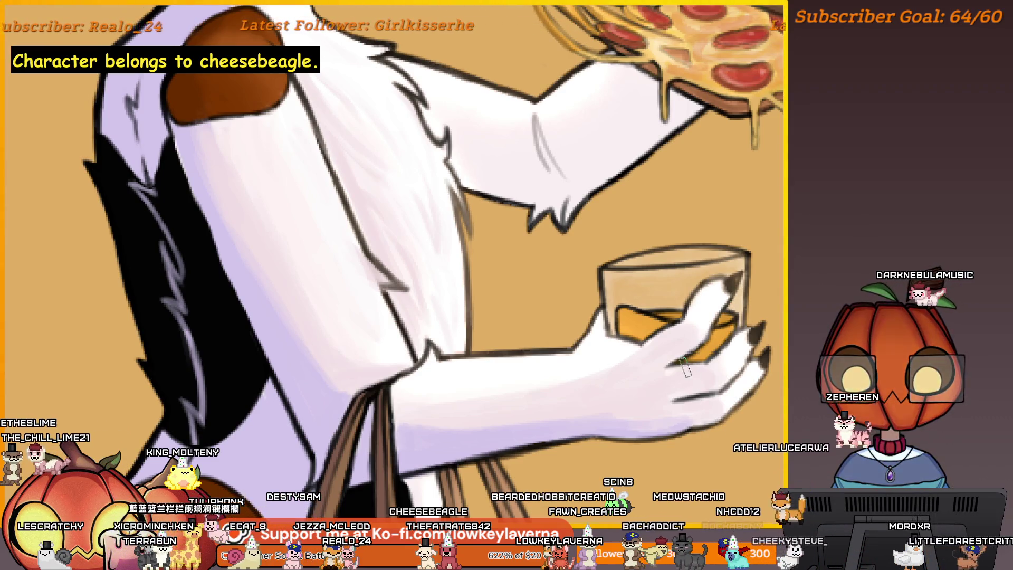
drag(576, 376, 658, 389)
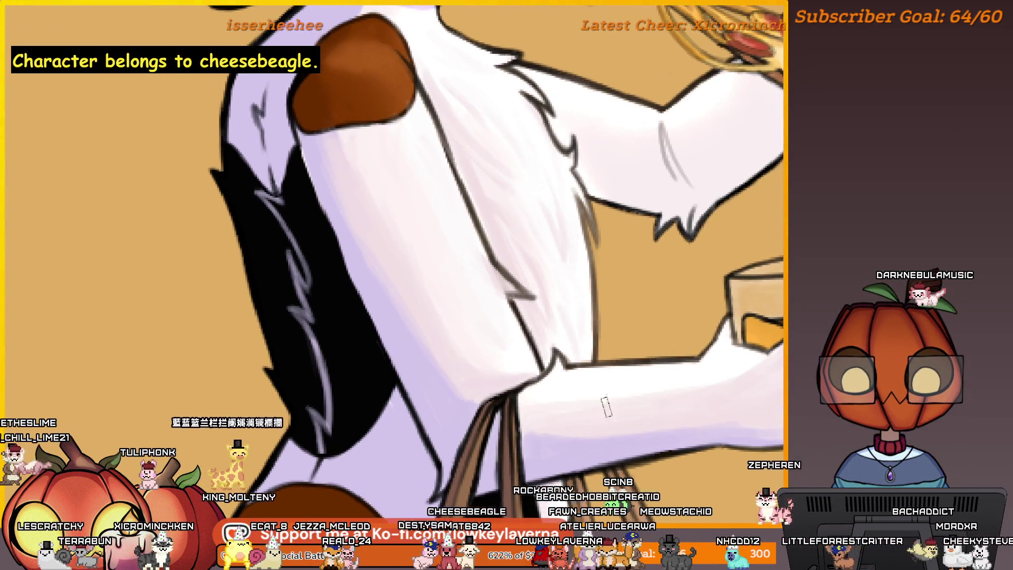
scroll(764, 390, down, 3)
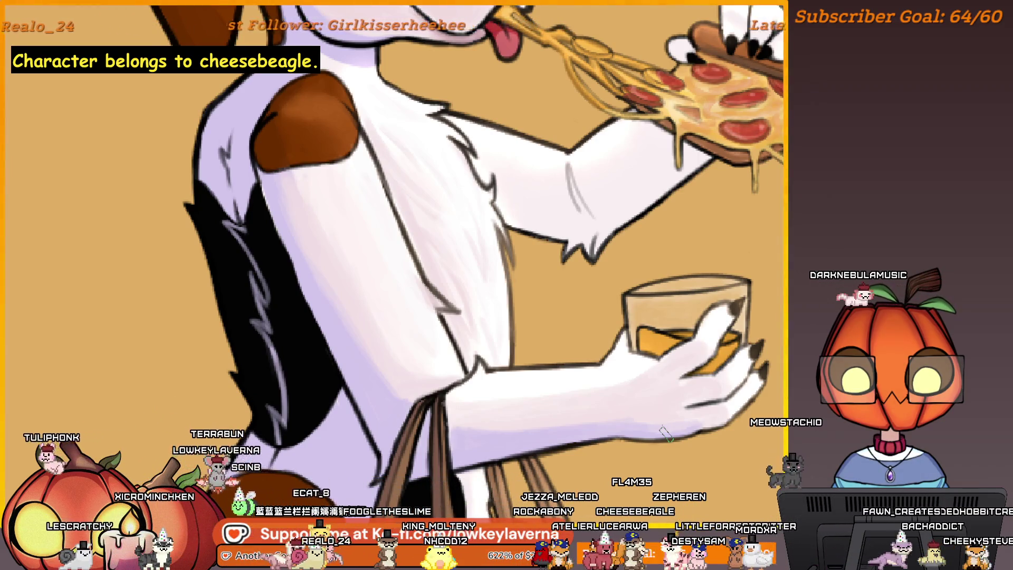
scroll(271, 355, down, 5)
scroll(357, 318, up, 2)
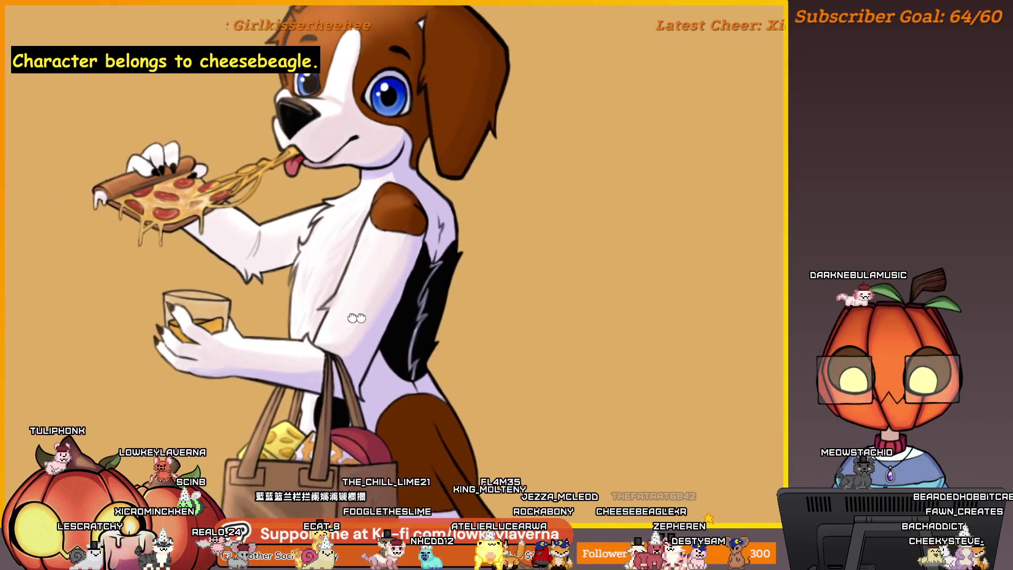
Zoom and pan to centre the close-up on the beagle's chest and torso
scroll(357, 317, up, 5)
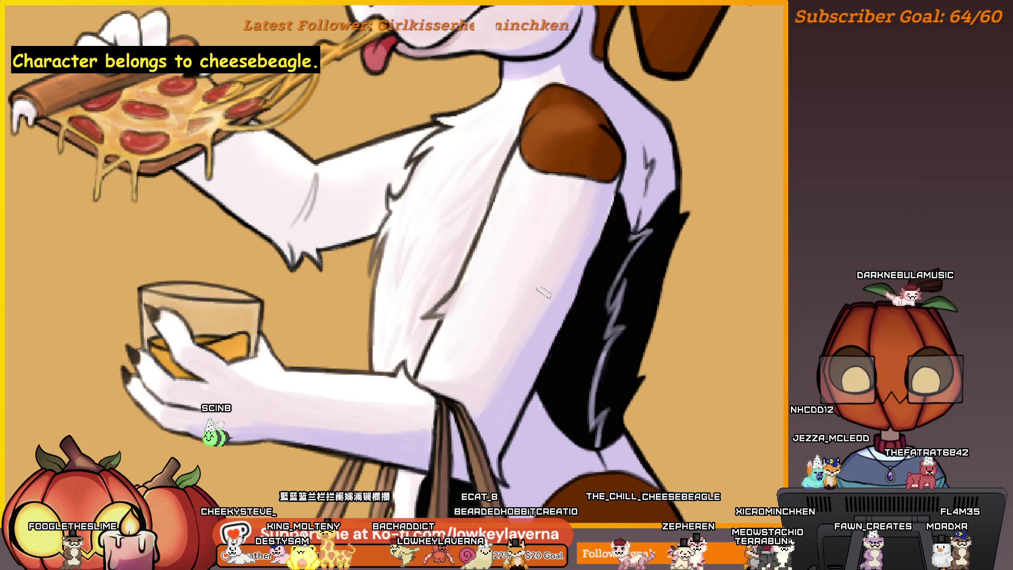
scroll(544, 291, down, 4)
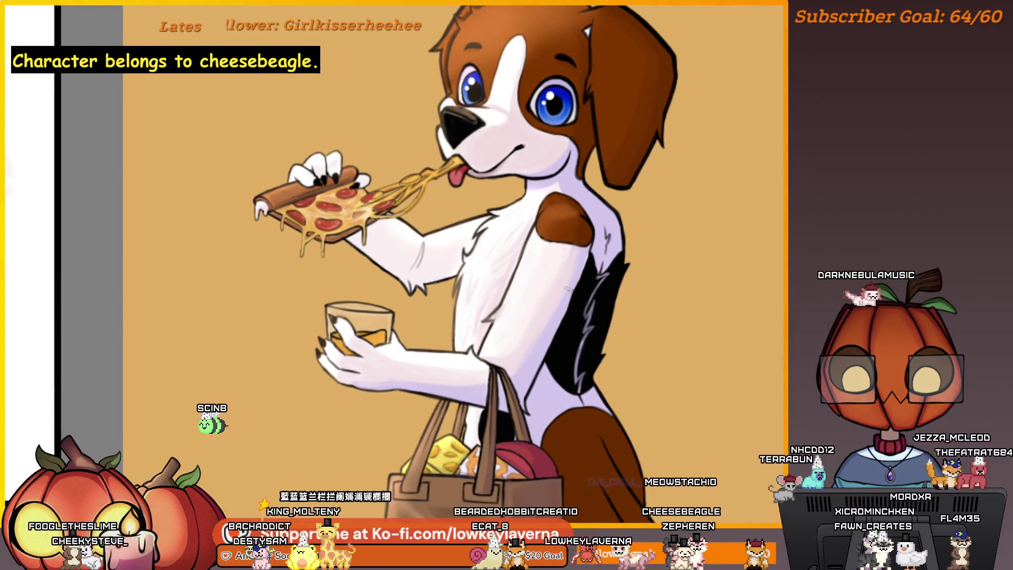
drag(627, 187, 637, 298)
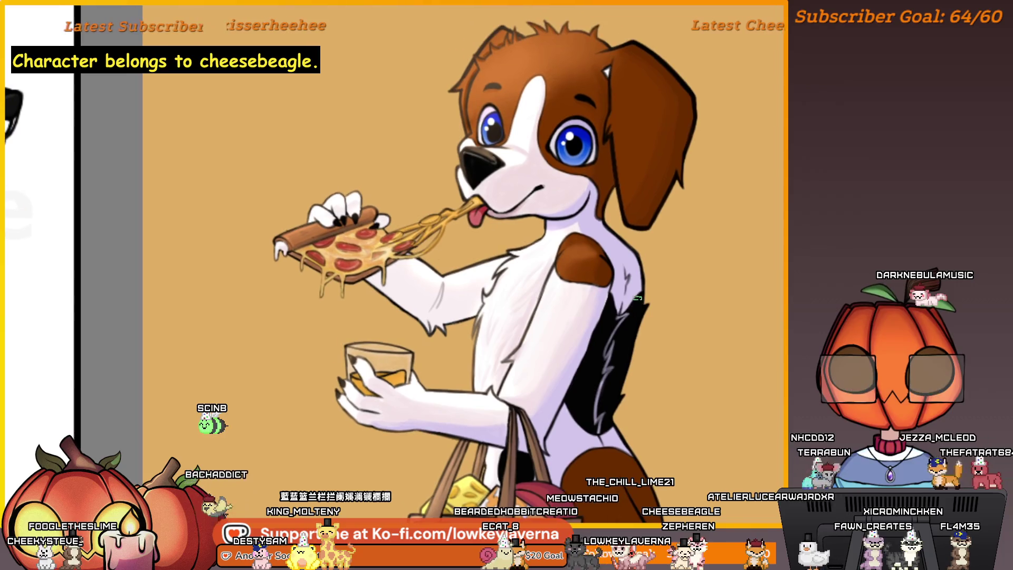
scroll(544, 355, up, 4)
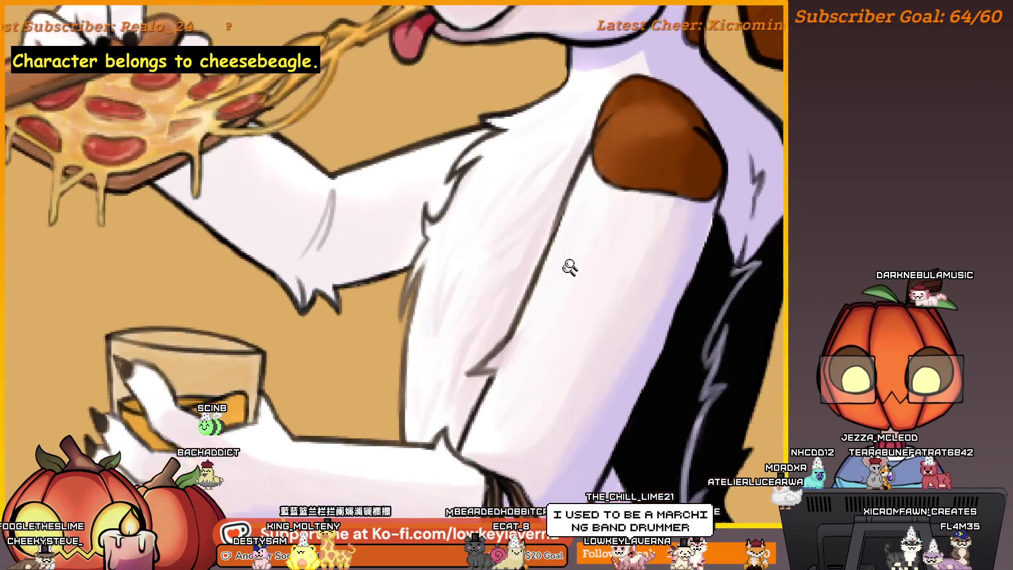
drag(539, 282, 573, 293)
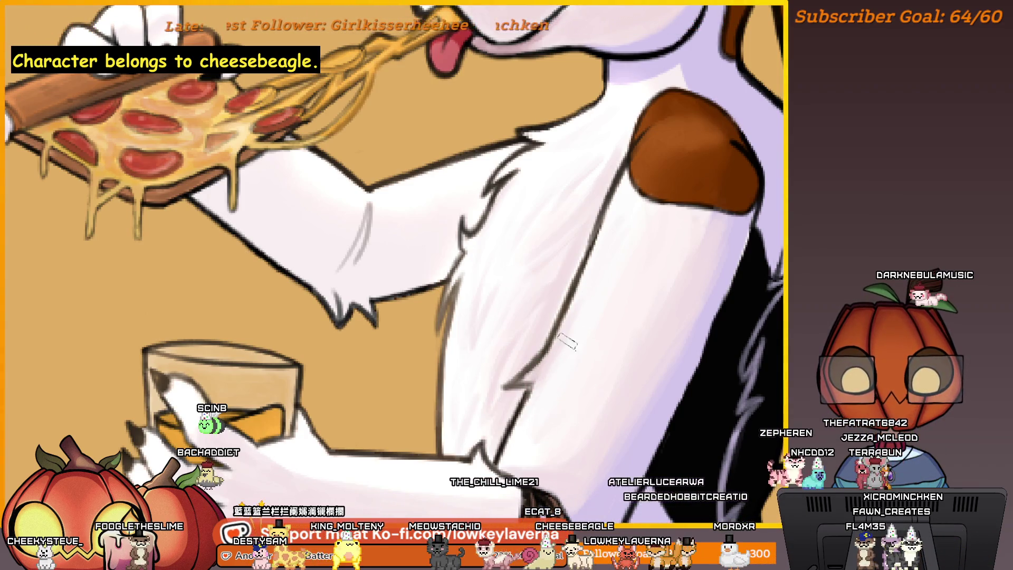
scroll(550, 359, down, 4)
scroll(586, 324, right, 2)
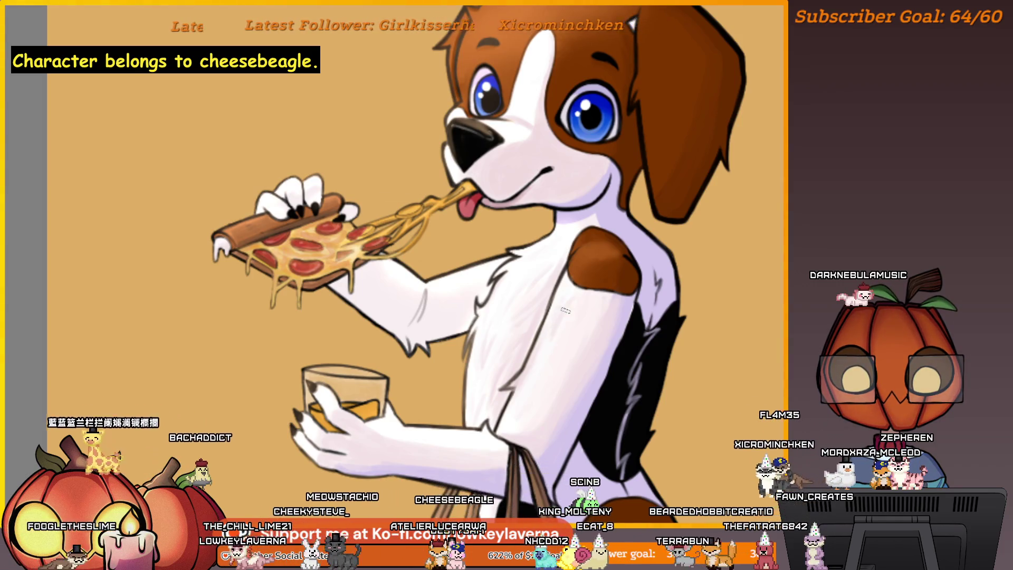
mouse_move(565, 312)
mouse_down()
mouse_move(555, 355)
mouse_move(565, 372)
mouse_up()
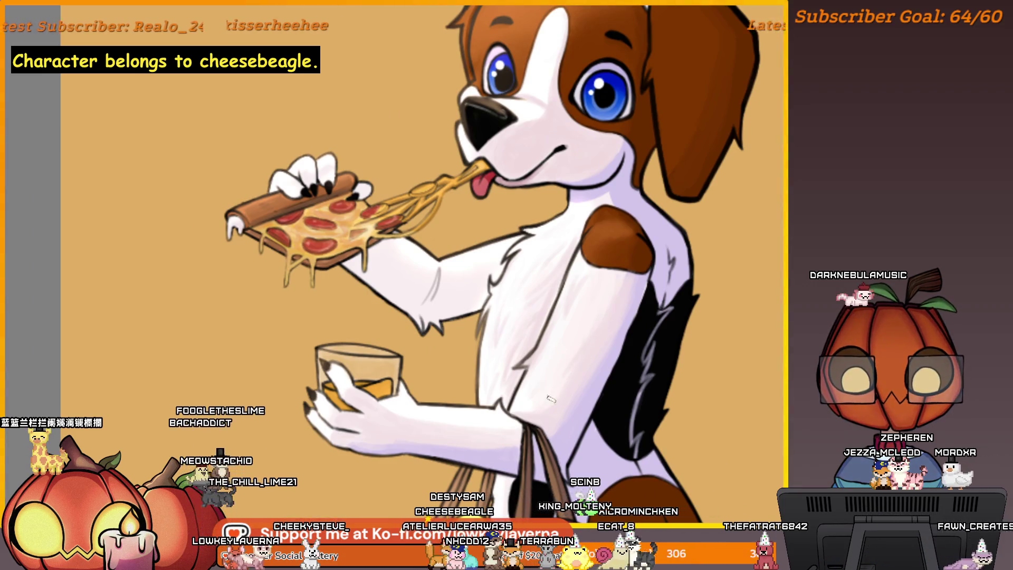
scroll(607, 327, up, 1)
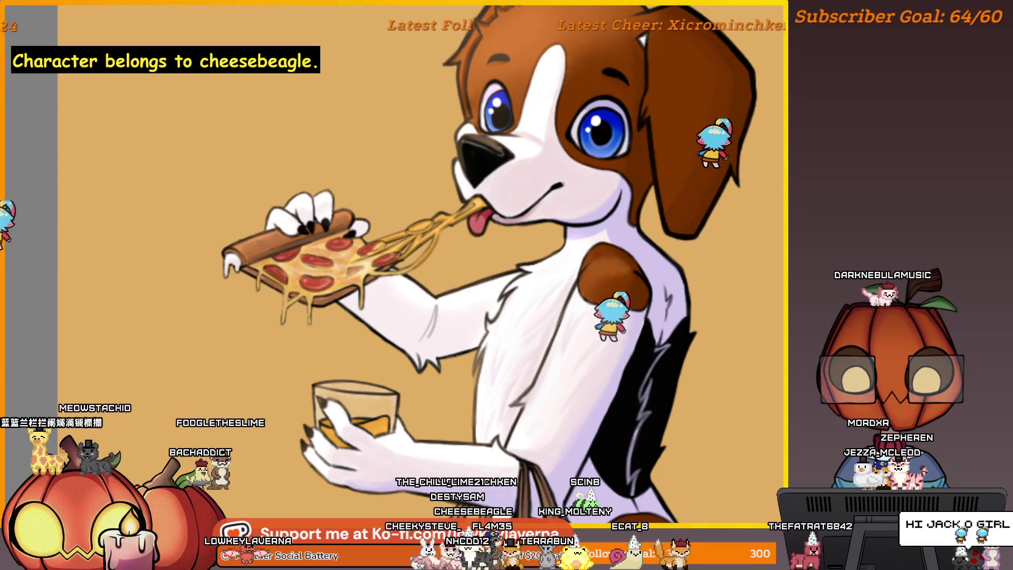
drag(651, 307, 673, 269)
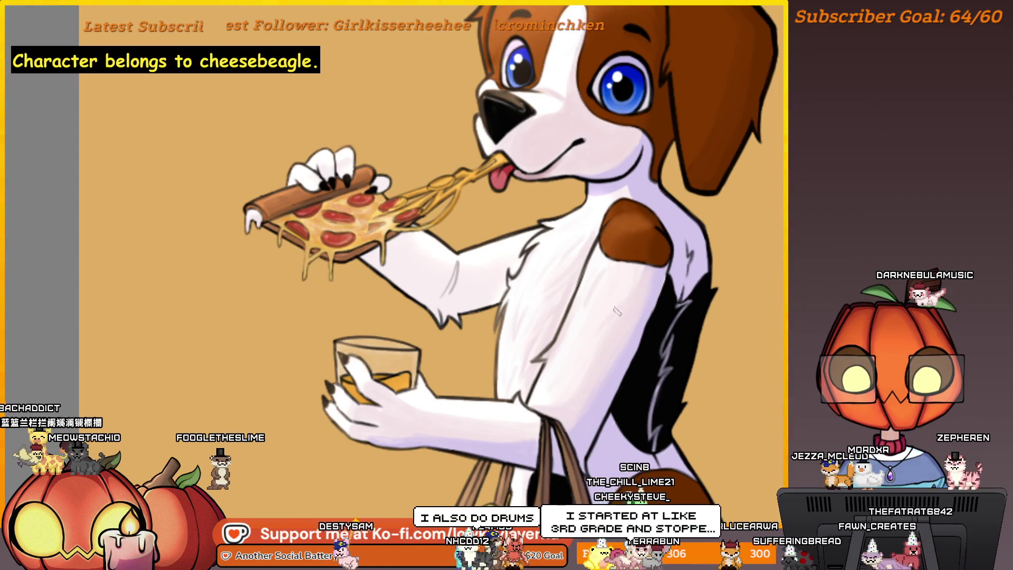
Zoom in and out around the upper body to inspect the chest shading
scroll(635, 277, down, 1)
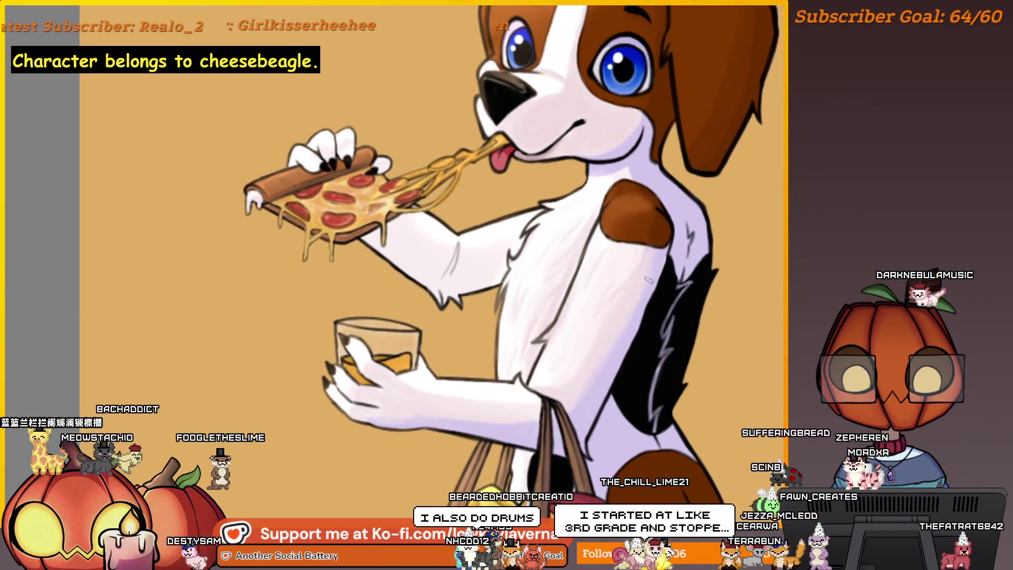
scroll(634, 257, down, 1)
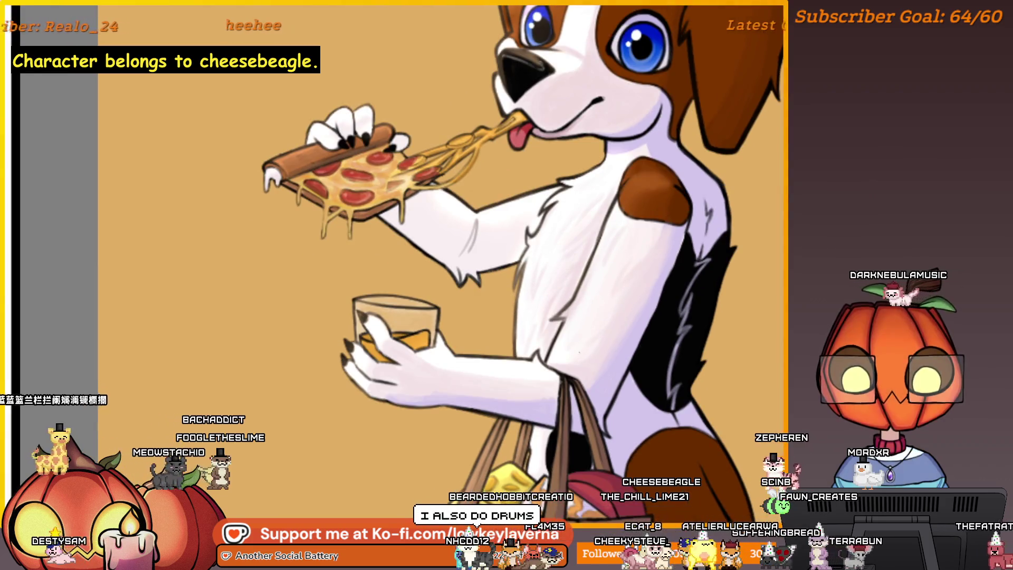
scroll(633, 279, down, 3)
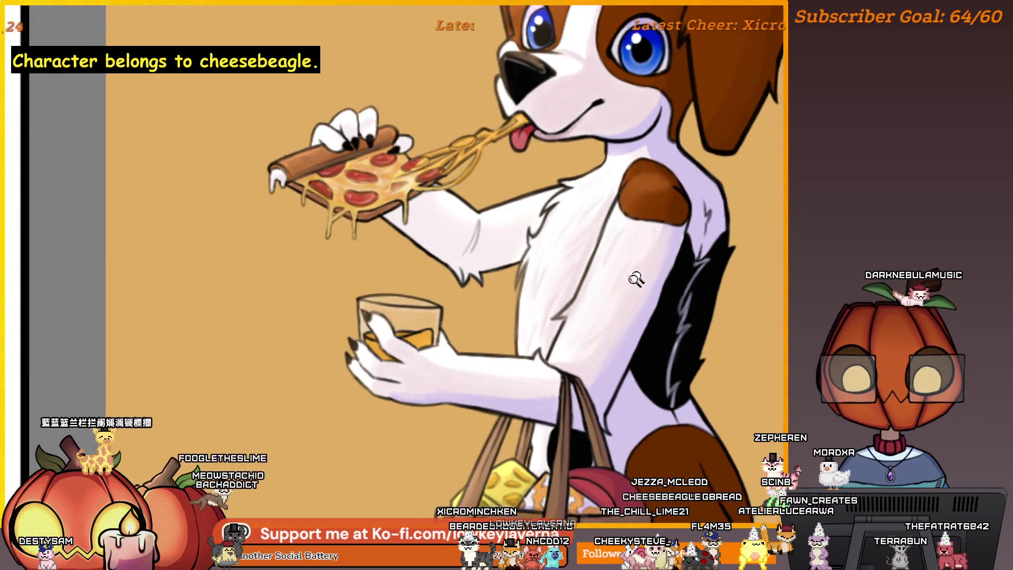
scroll(608, 295, up, 3)
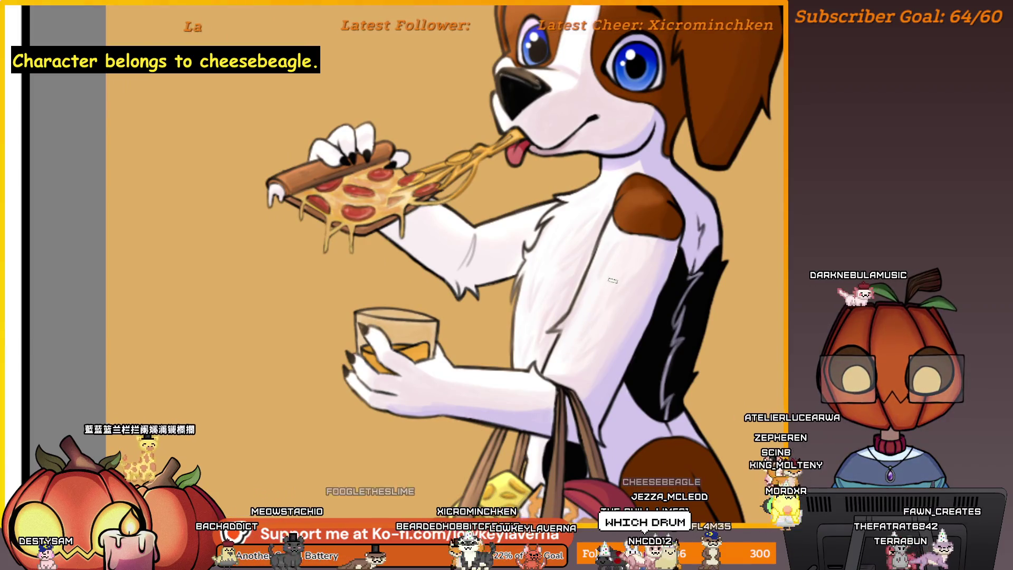
scroll(609, 306, up, 1)
scroll(585, 381, up, 1)
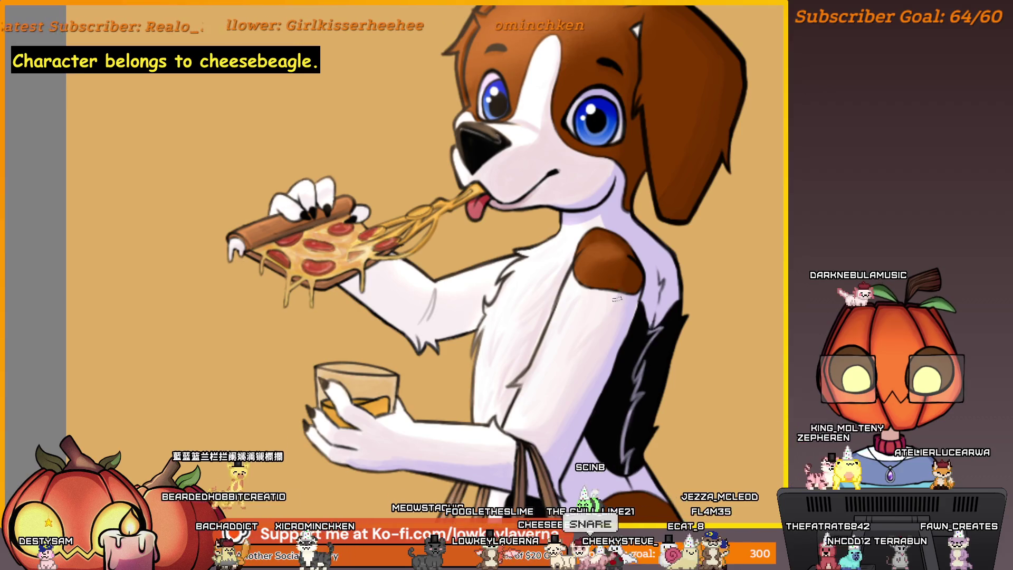
scroll(632, 287, up, 1)
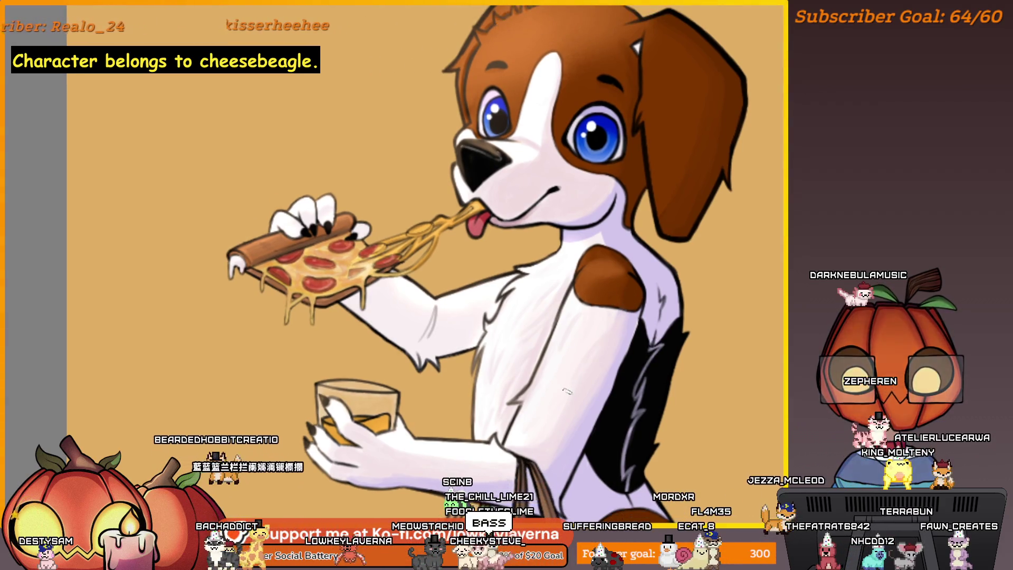
scroll(594, 344, down, 1)
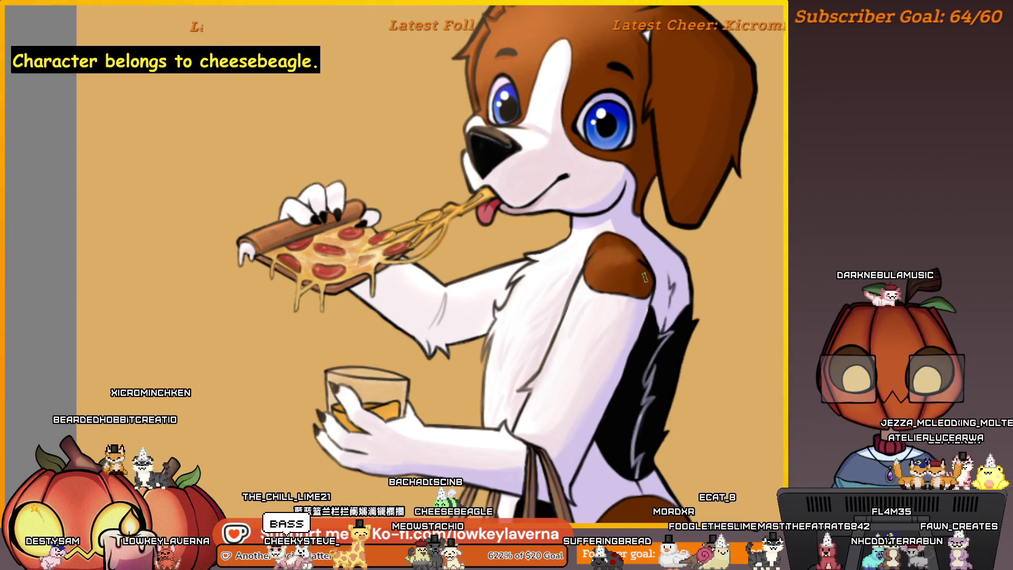
scroll(591, 359, down, 2)
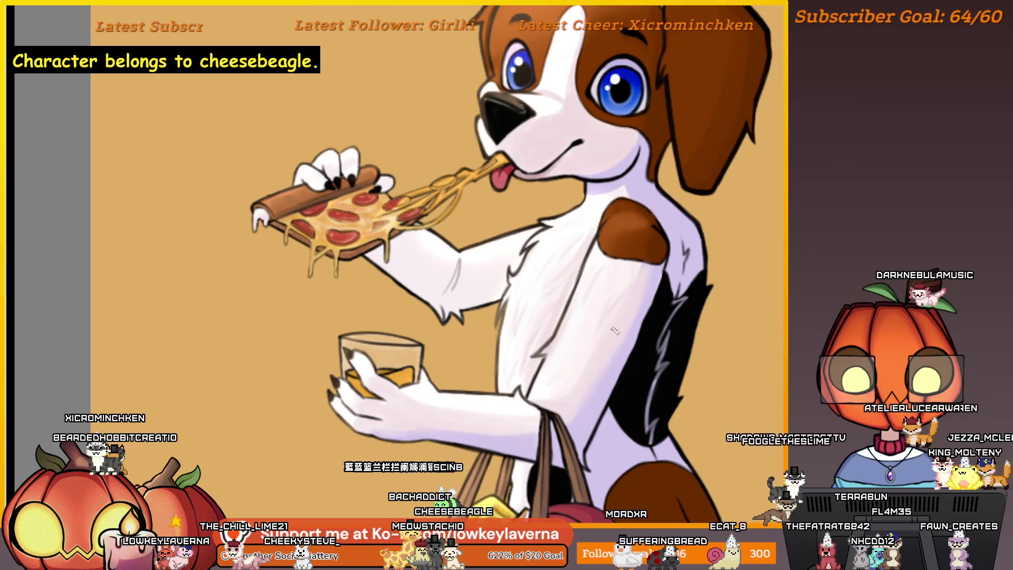
scroll(591, 365, down, 2)
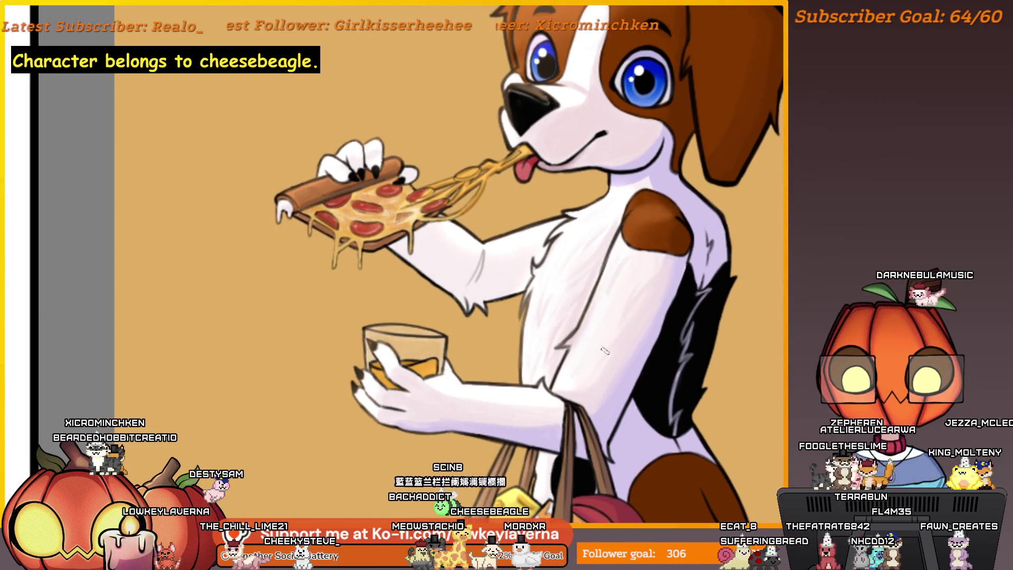
scroll(642, 311, up, 2)
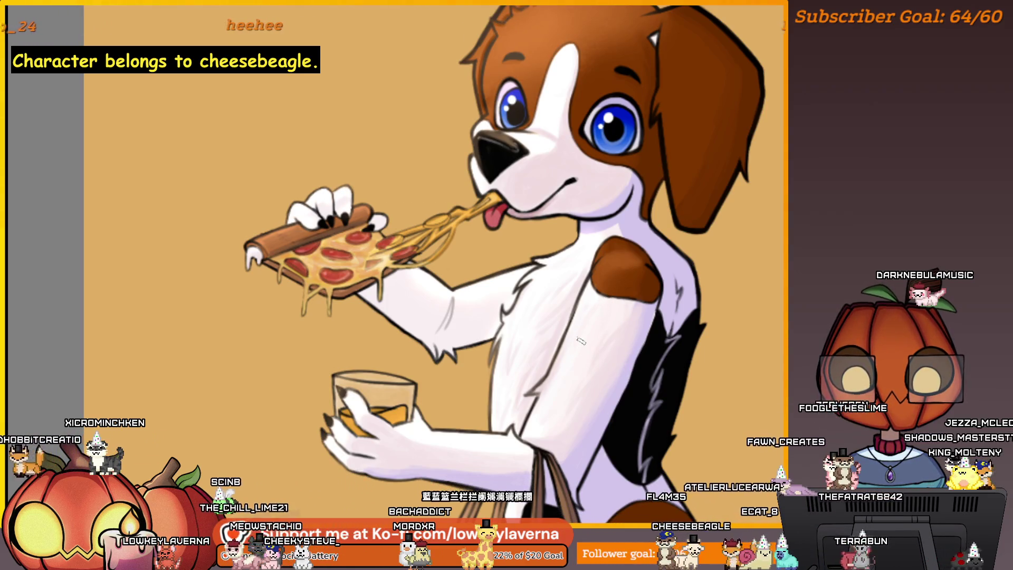
scroll(591, 354, up, 1)
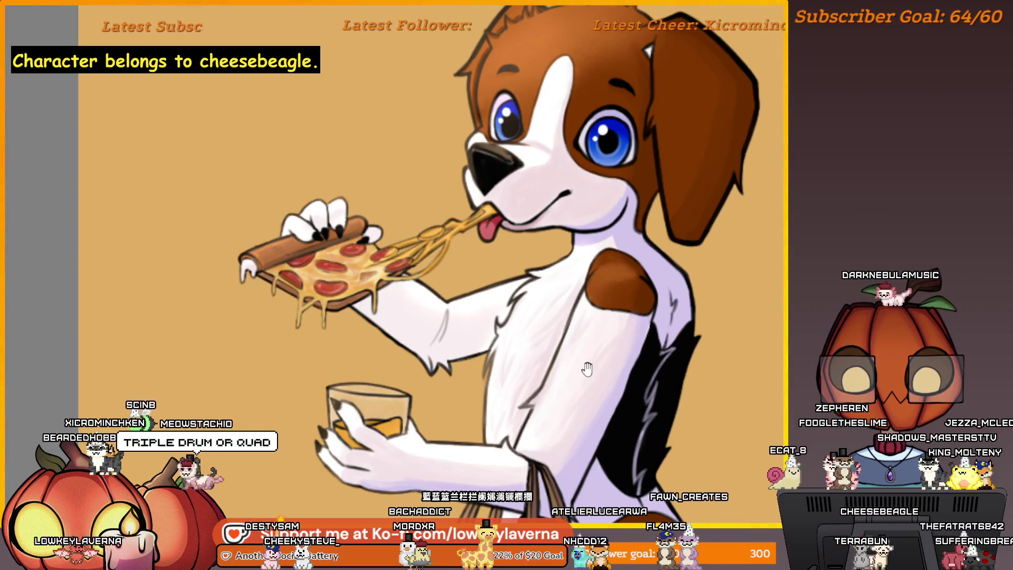
scroll(635, 346, down, 3)
Mirror the canvas horizontally so the pizza-eating beagle faces right
scroll(635, 346, left, 1)
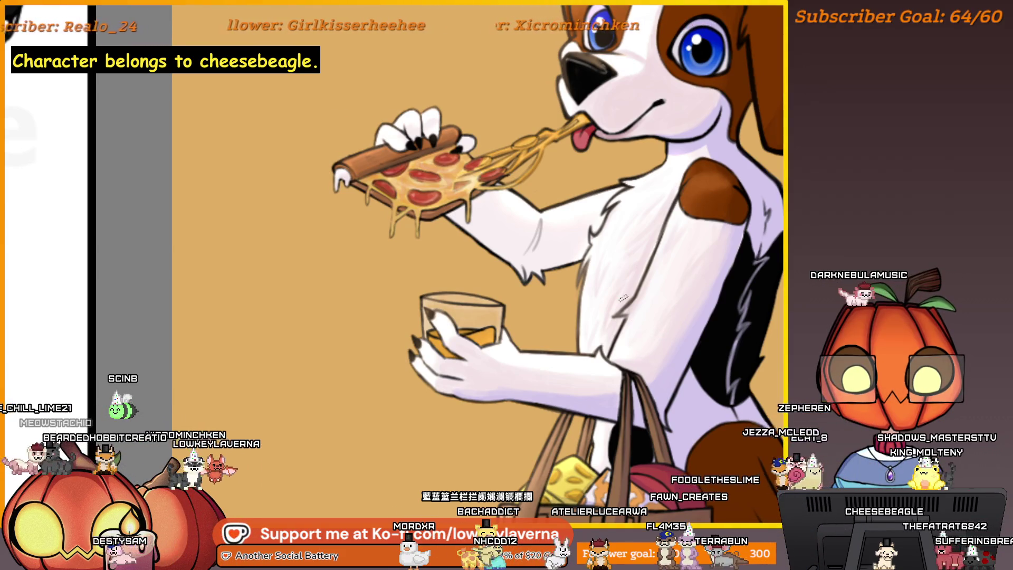
key(m)
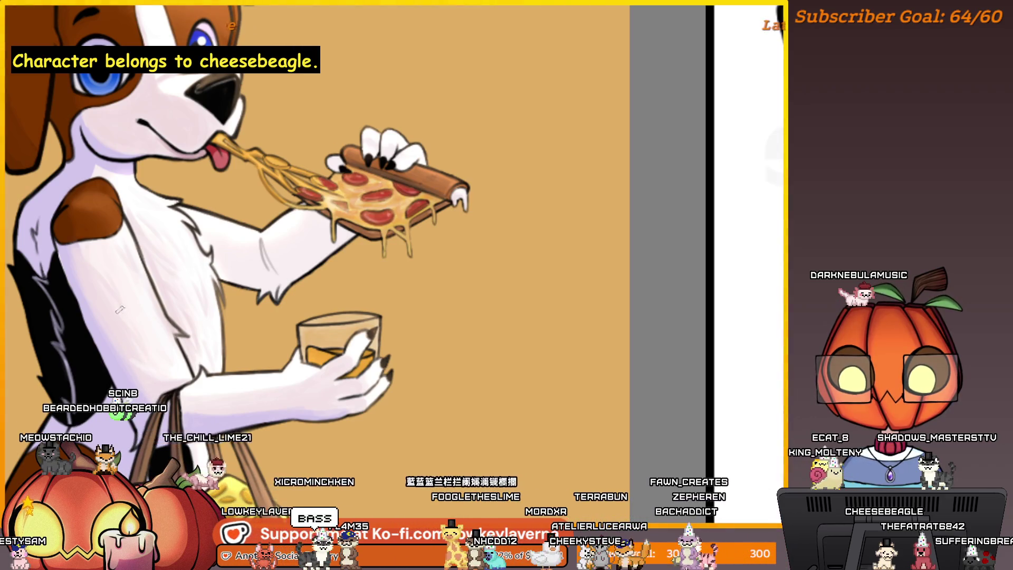
scroll(119, 311, left, 5)
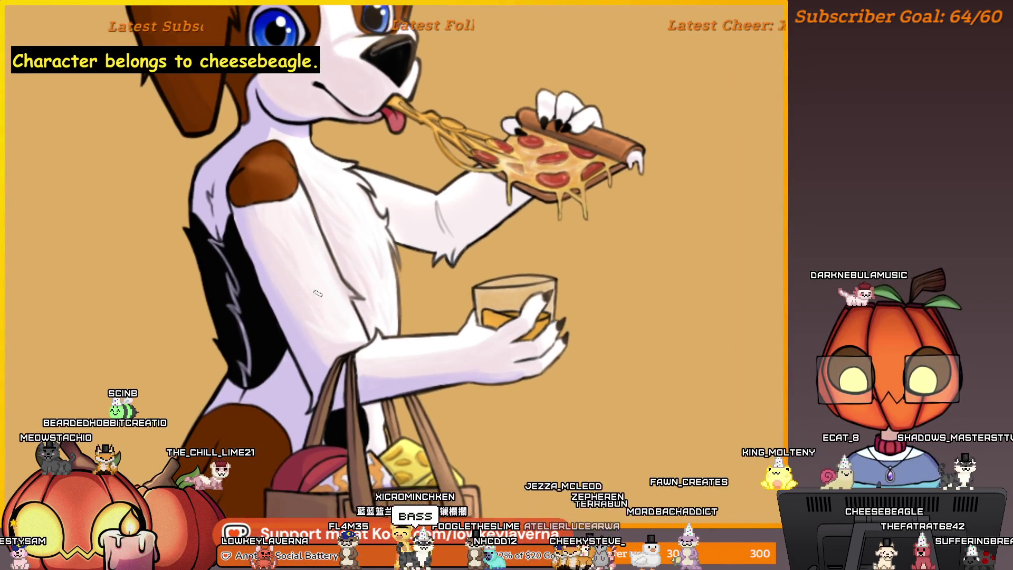
scroll(350, 330, left, 3)
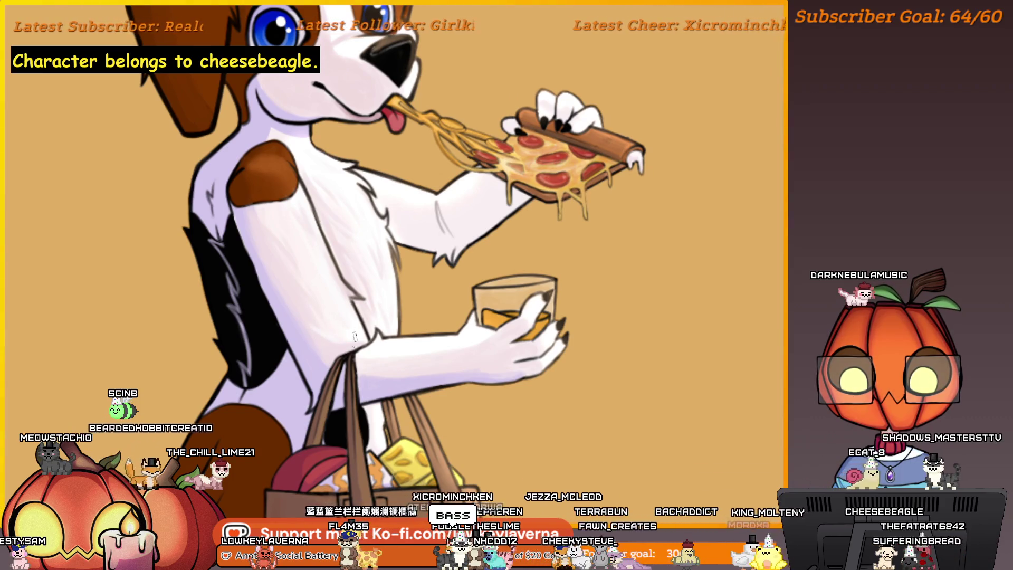
scroll(355, 336, down, 4)
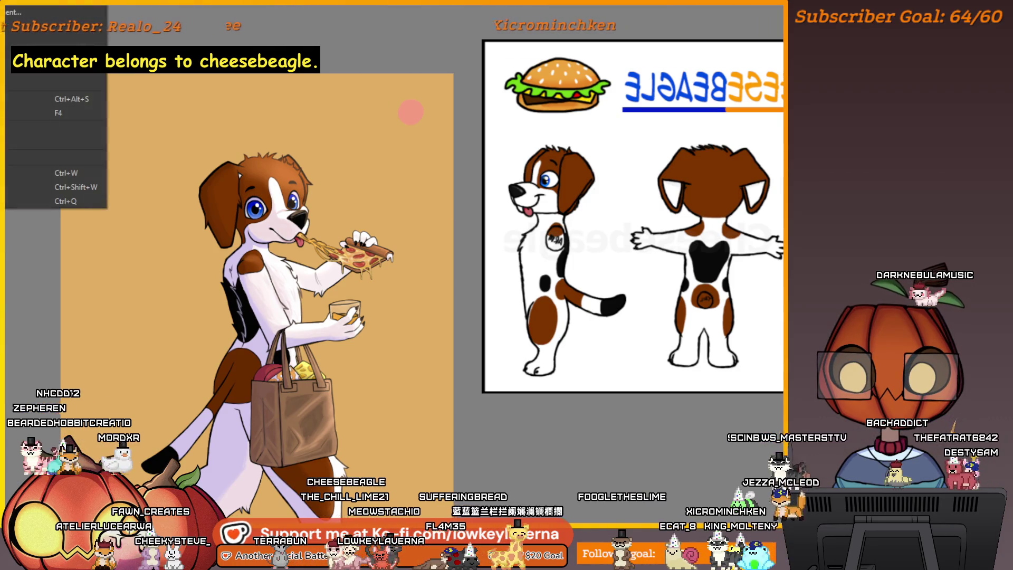
Unmirror the canvas and place the whole painting beside the CHEESEBEAGLE reference sheet
key(m)
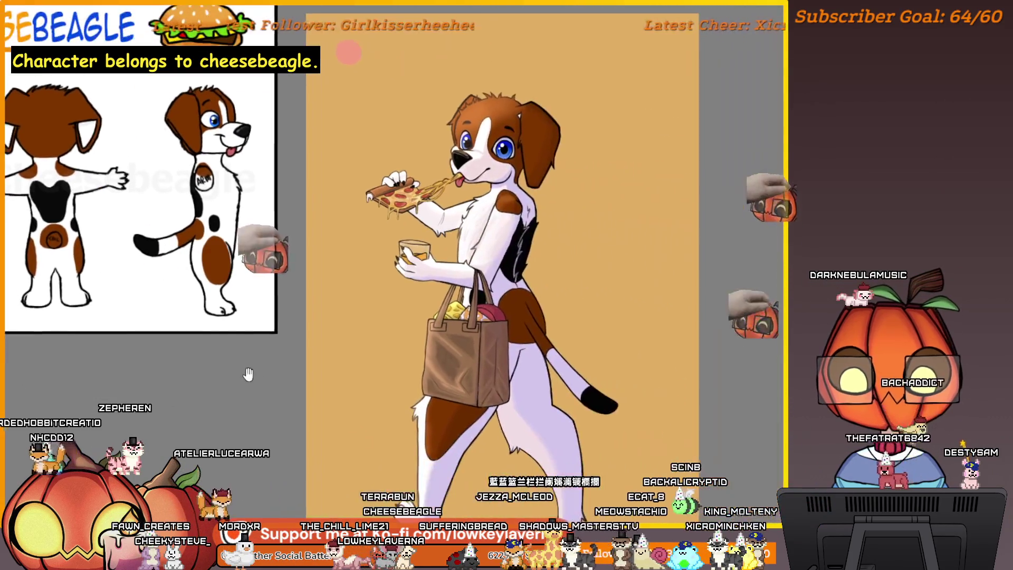
drag(638, 285, 686, 301)
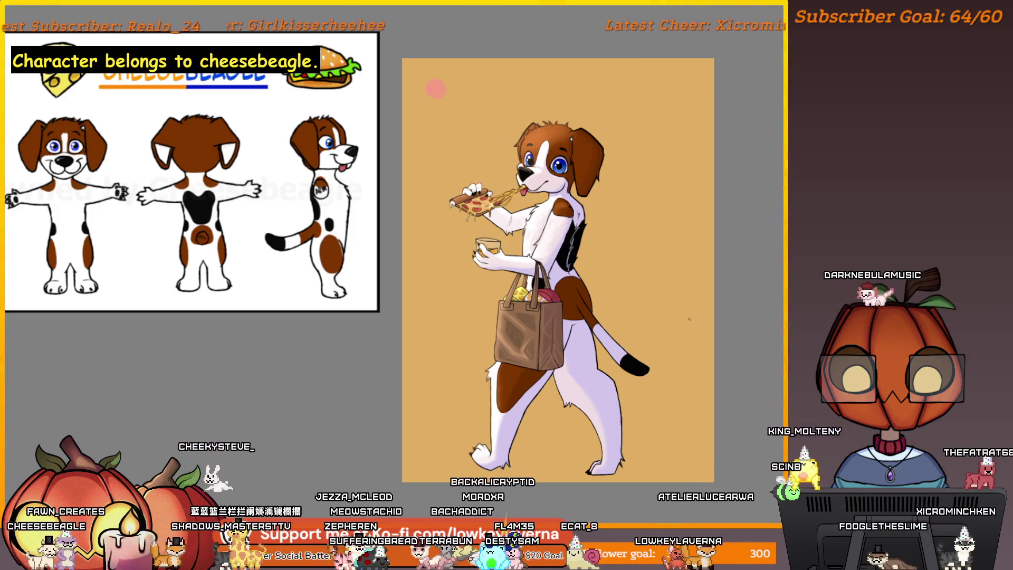
scroll(606, 209, up, 1)
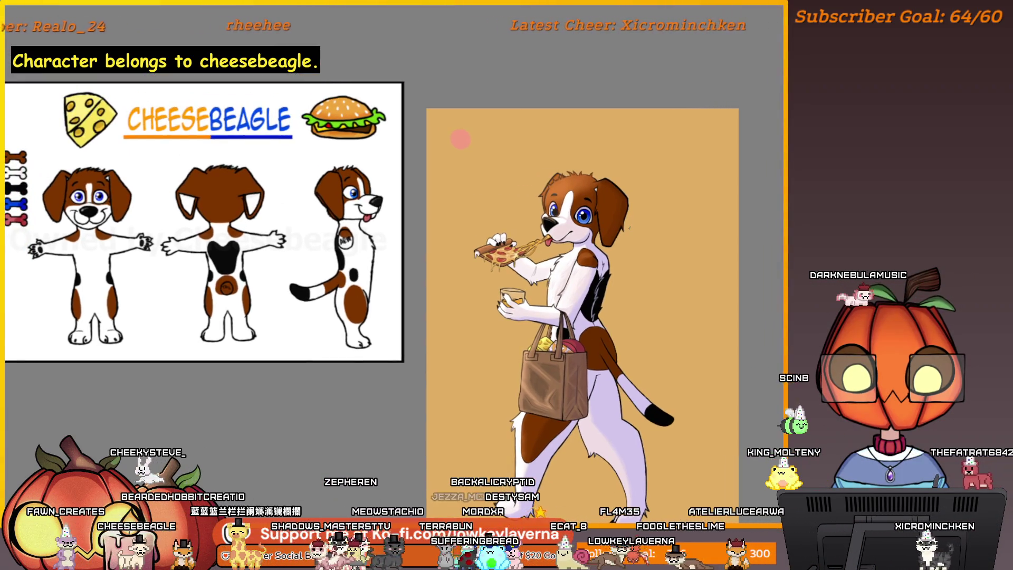
scroll(574, 211, up, 1)
scroll(574, 212, up, 1)
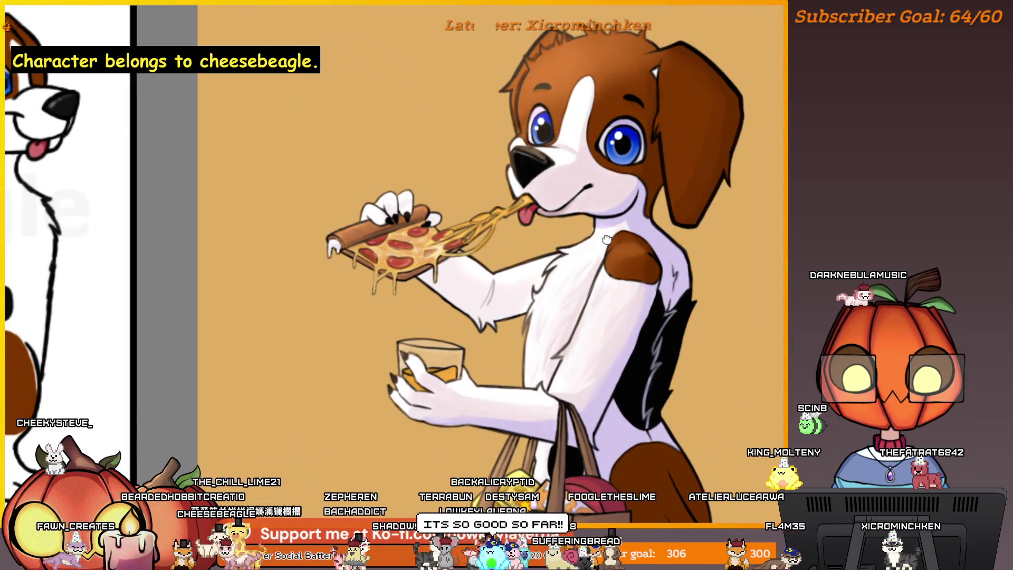
scroll(604, 290, up, 1)
scroll(659, 222, down, 1)
scroll(625, 271, down, 1)
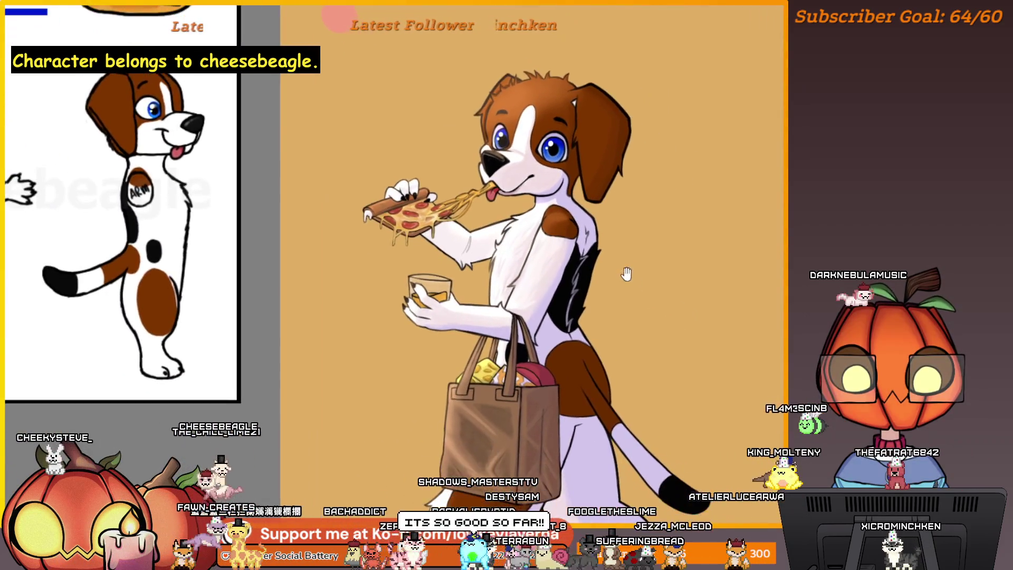
scroll(644, 235, down, 1)
drag(673, 355, 657, 313)
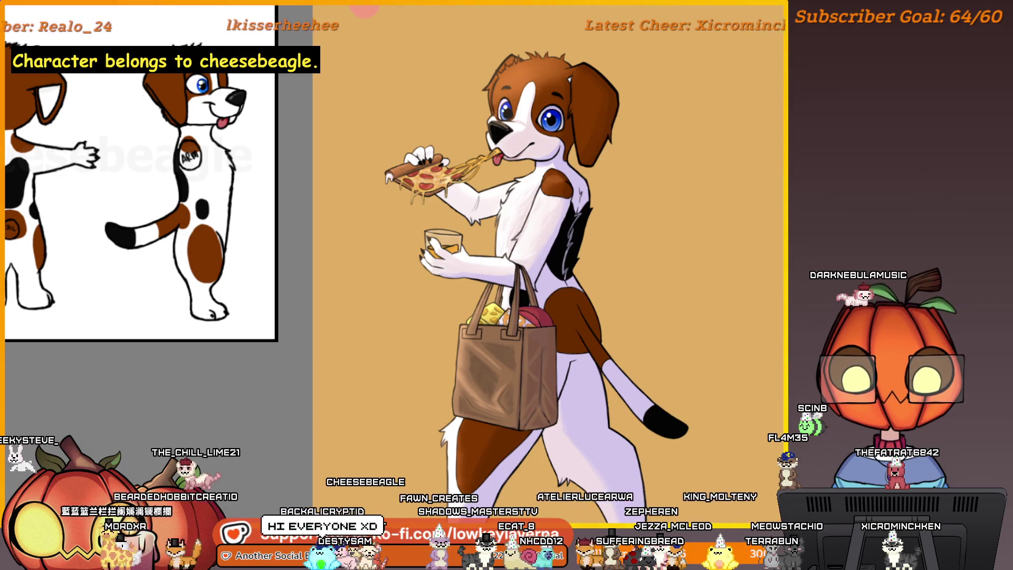
scroll(604, 314, down, 2)
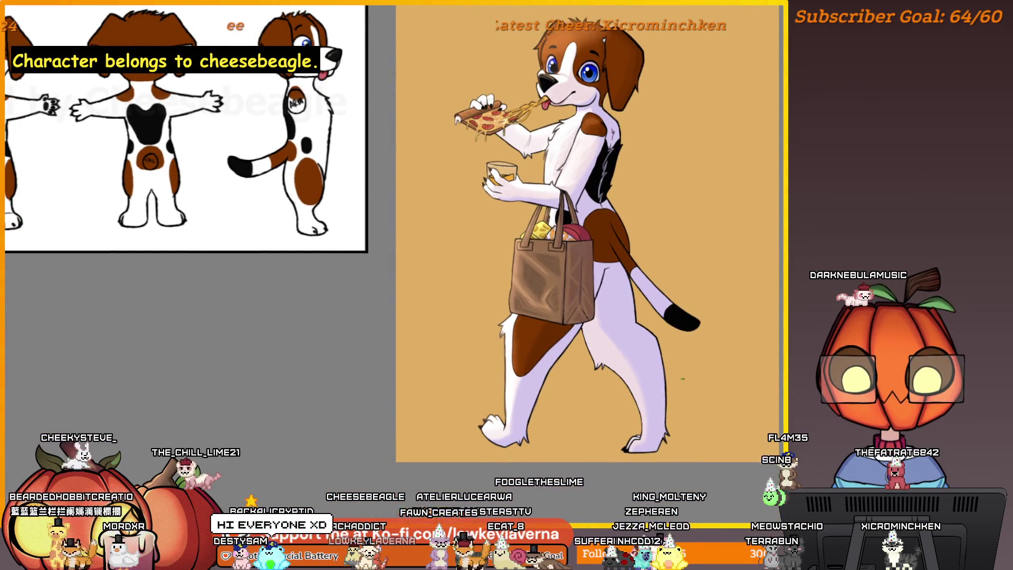
scroll(633, 330, up, 2)
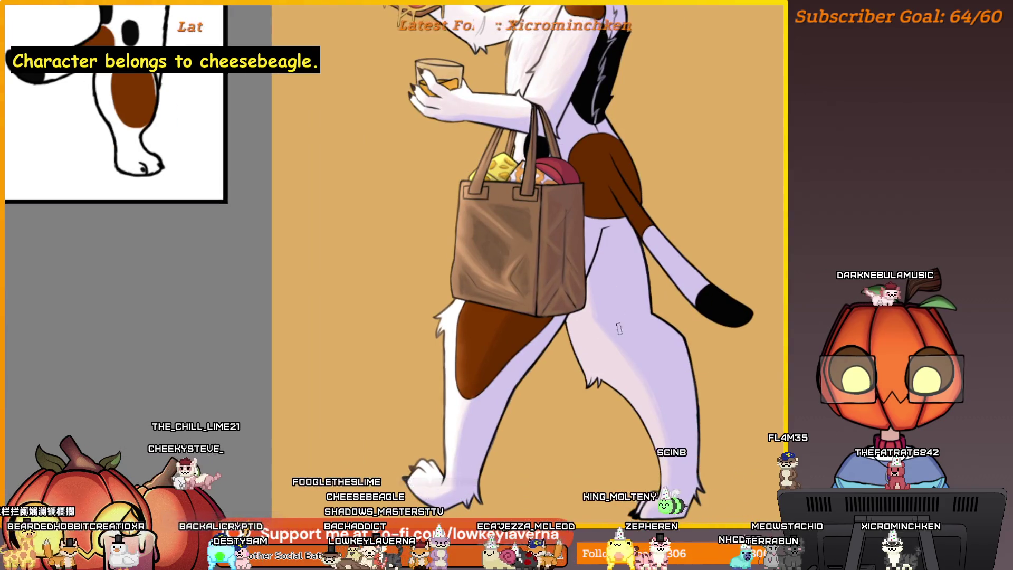
scroll(615, 307, down, 2)
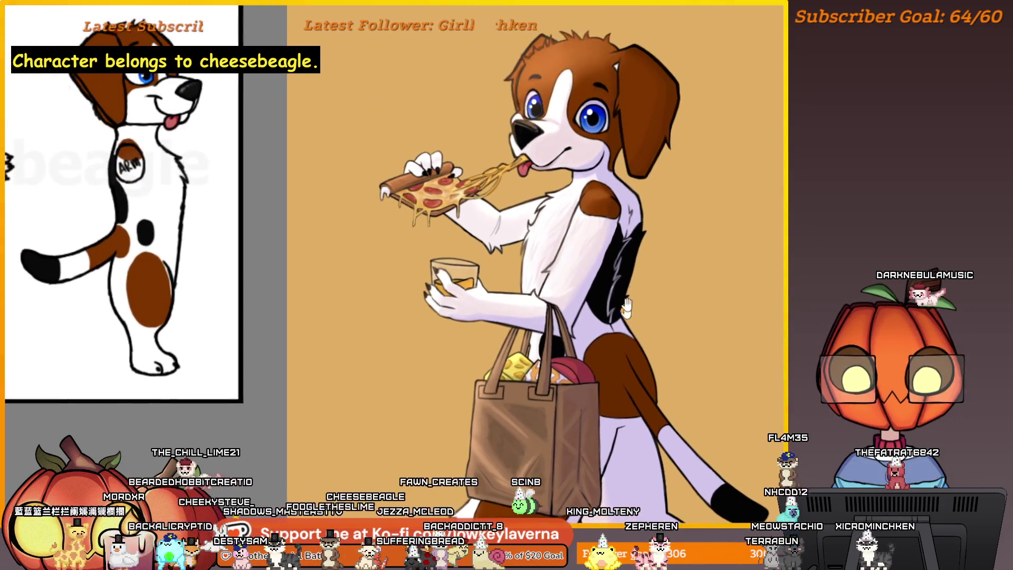
scroll(659, 177, up, 3)
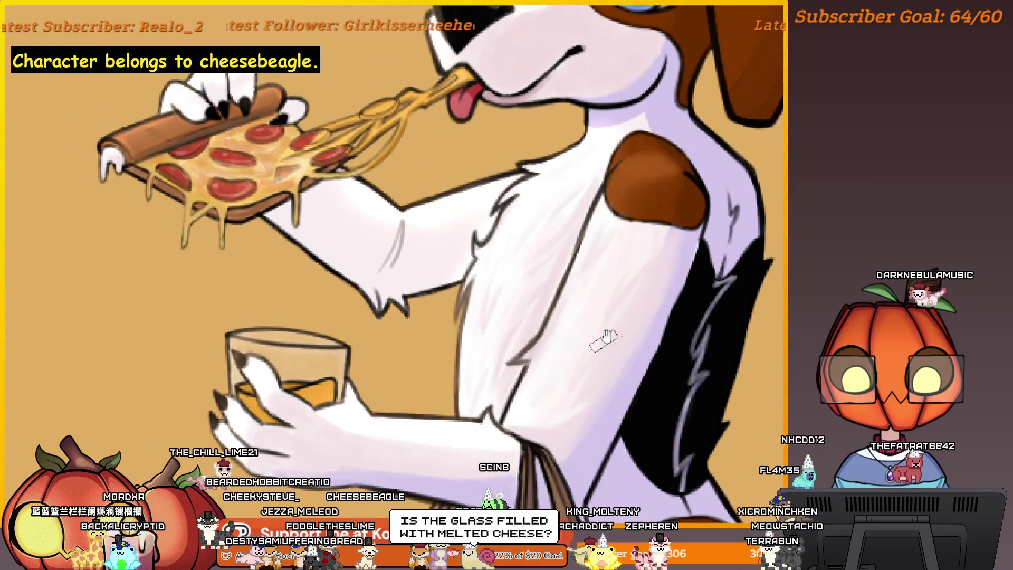
scroll(607, 337, down, 2)
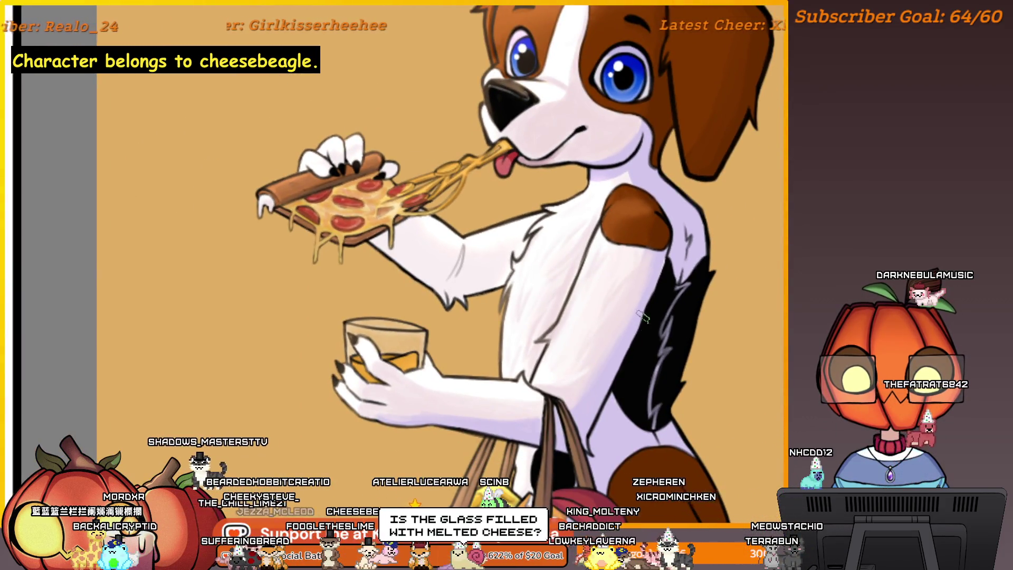
scroll(643, 316, up, 1)
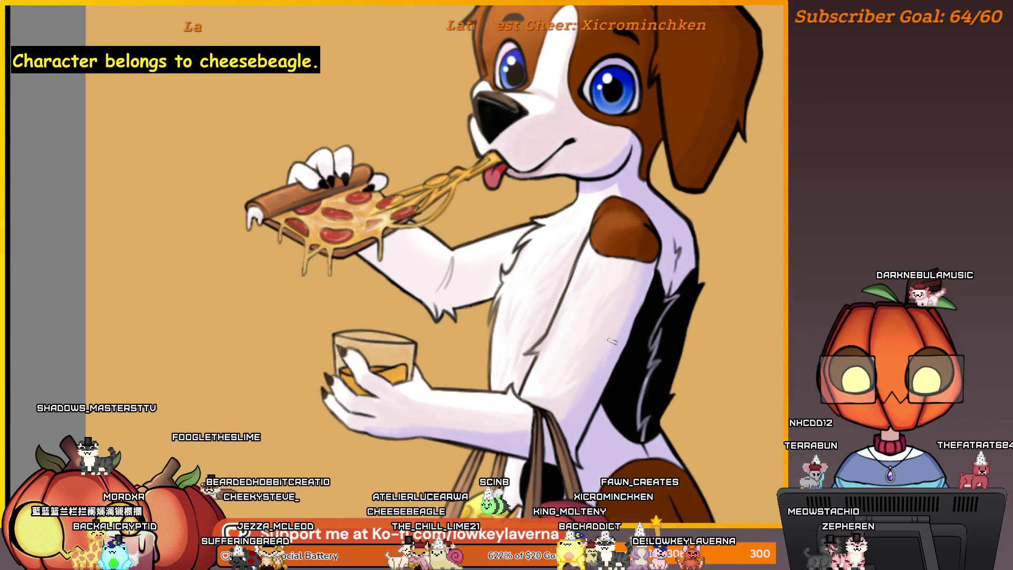
mouse_move(609, 355)
mouse_down()
mouse_move(625, 319)
mouse_move(594, 365)
mouse_up()
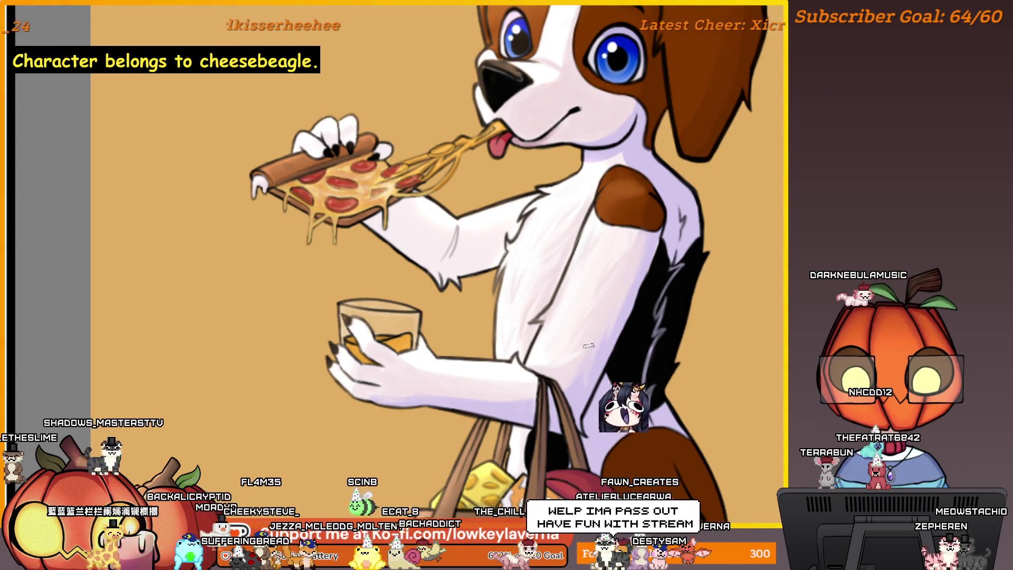
drag(592, 371, 616, 375)
scroll(686, 336, down, 2)
scroll(674, 267, up, 3)
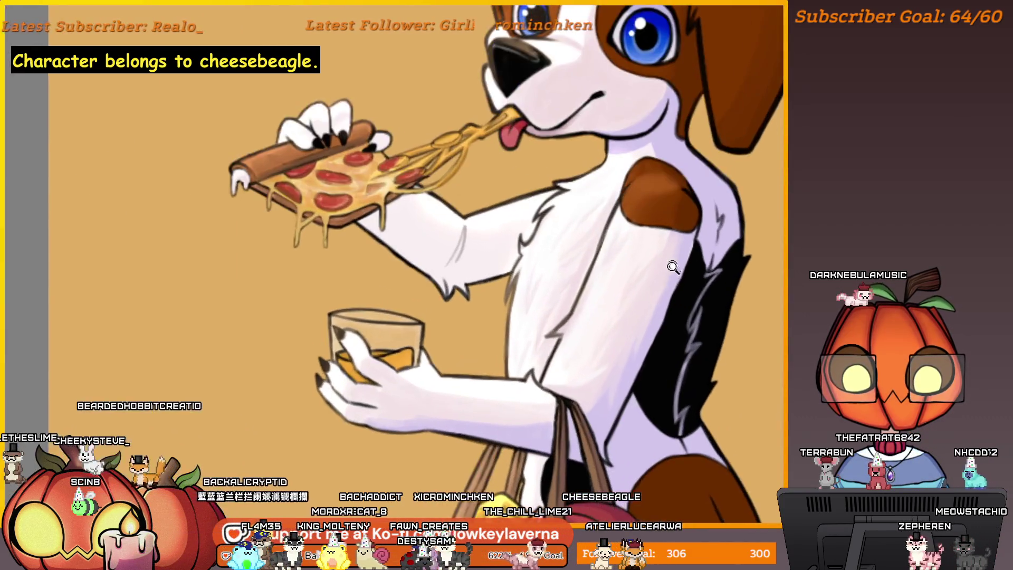
scroll(677, 289, down, 3)
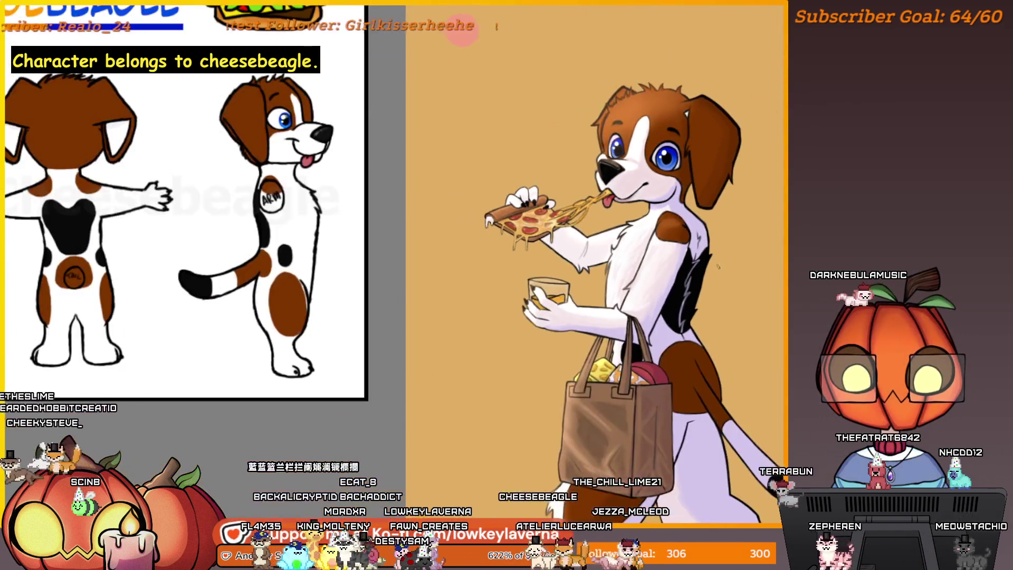
scroll(218, 281, up, 3)
drag(218, 281, 591, 269)
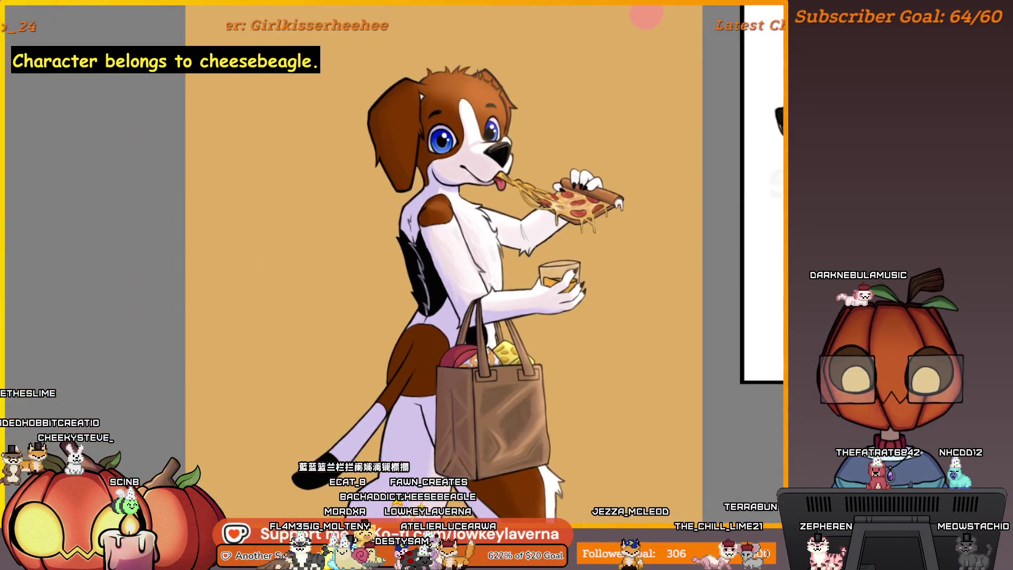
scroll(466, 316, up, 3)
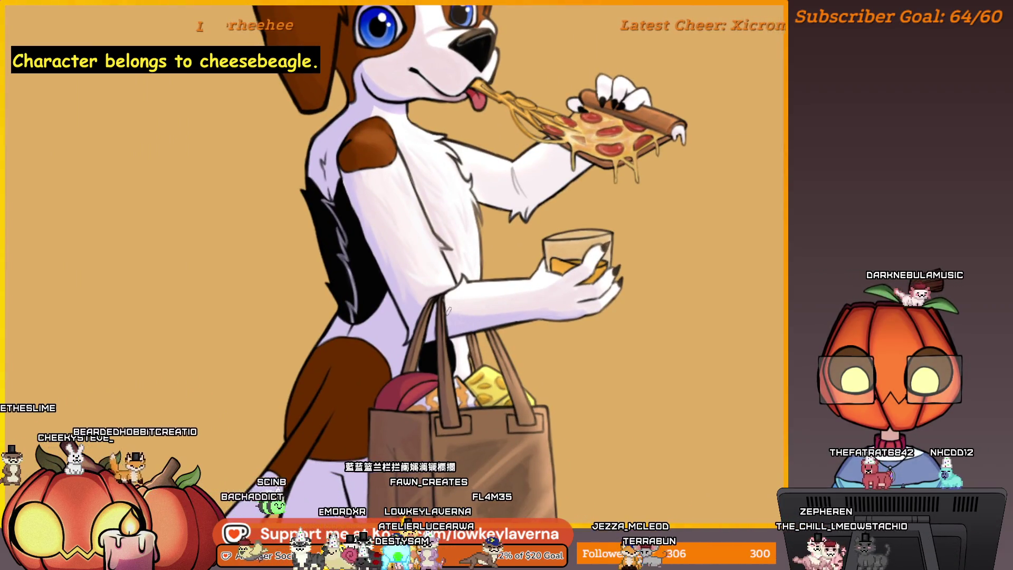
drag(465, 317, 343, 339)
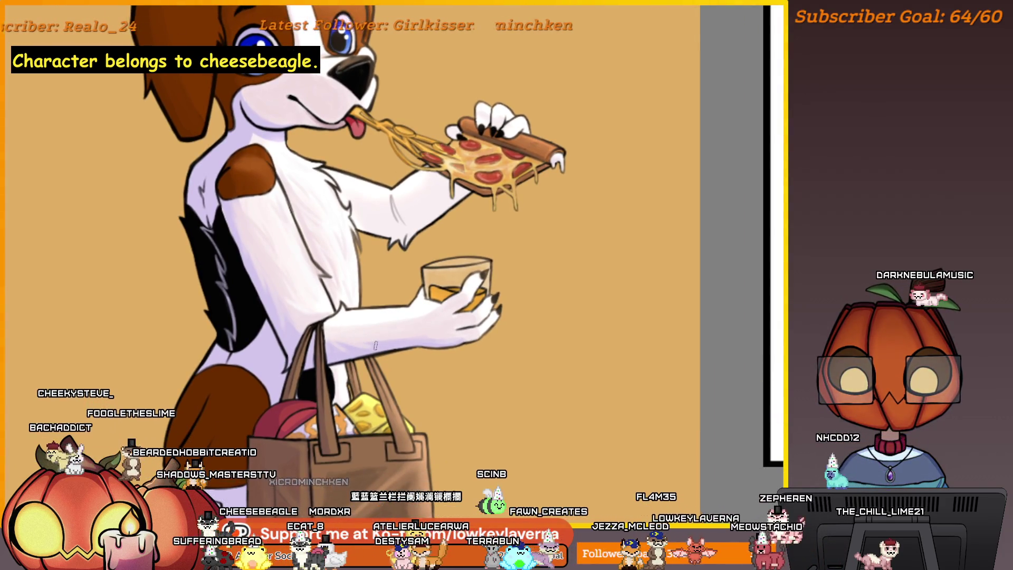
drag(378, 328, 353, 334)
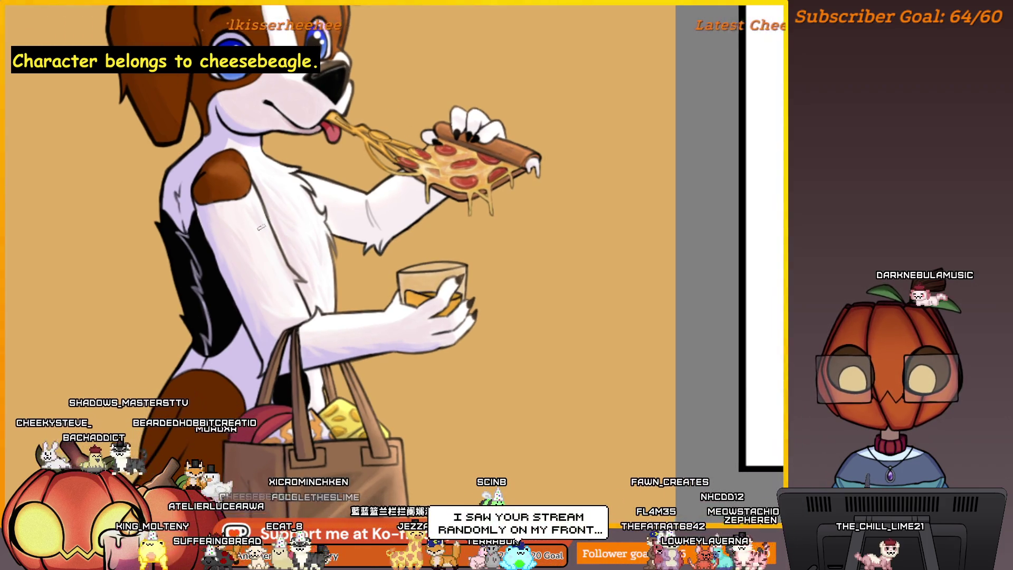
drag(345, 321, 417, 308)
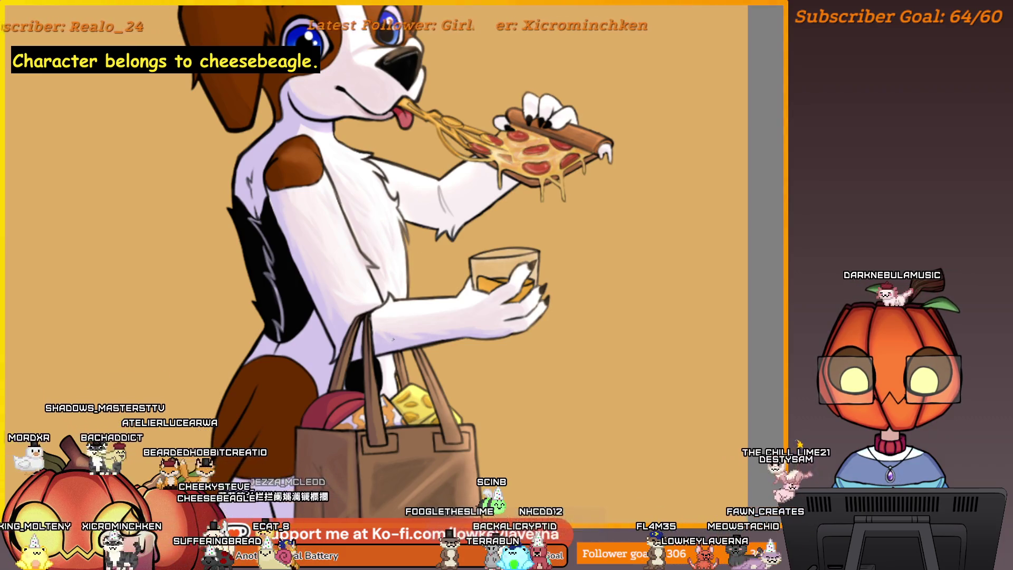
drag(395, 326, 422, 379)
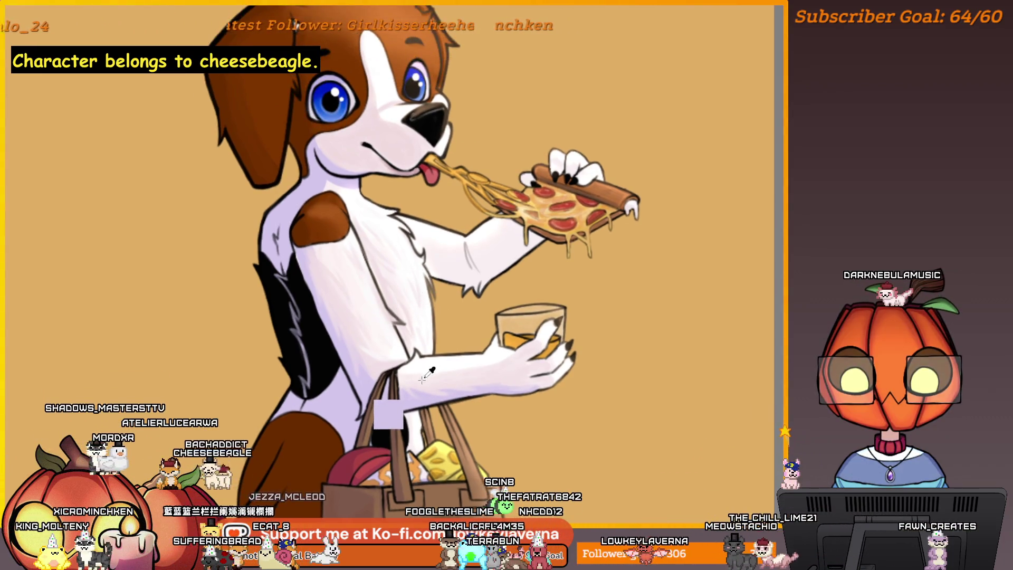
scroll(480, 333, up, 5)
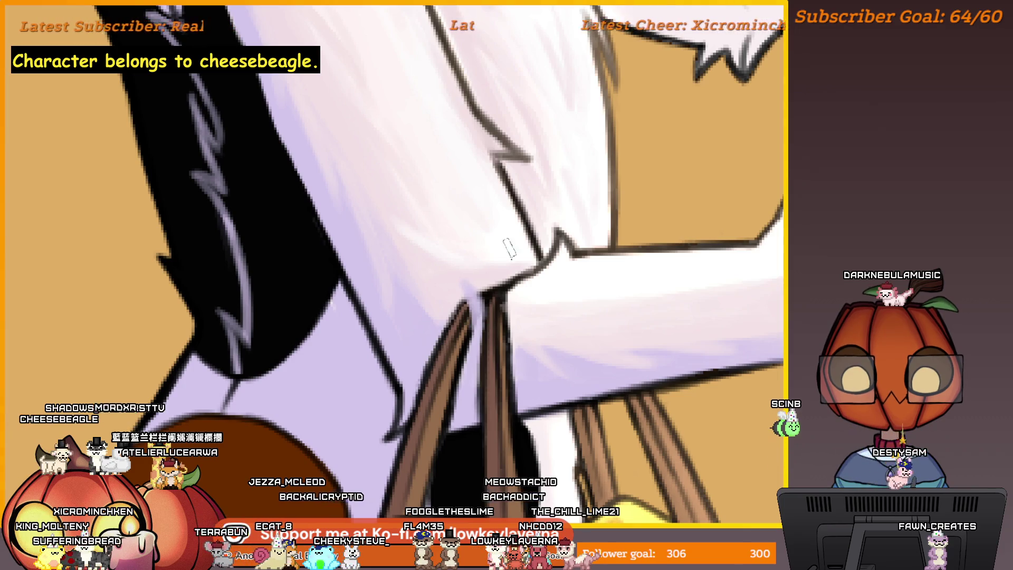
scroll(510, 248, down, 5)
scroll(509, 248, up, 5)
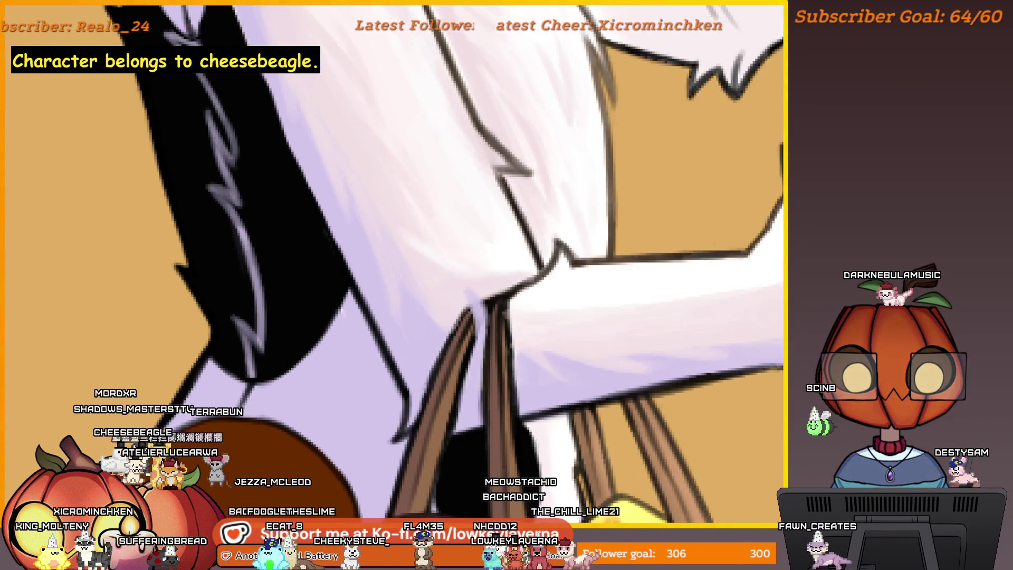
key(m)
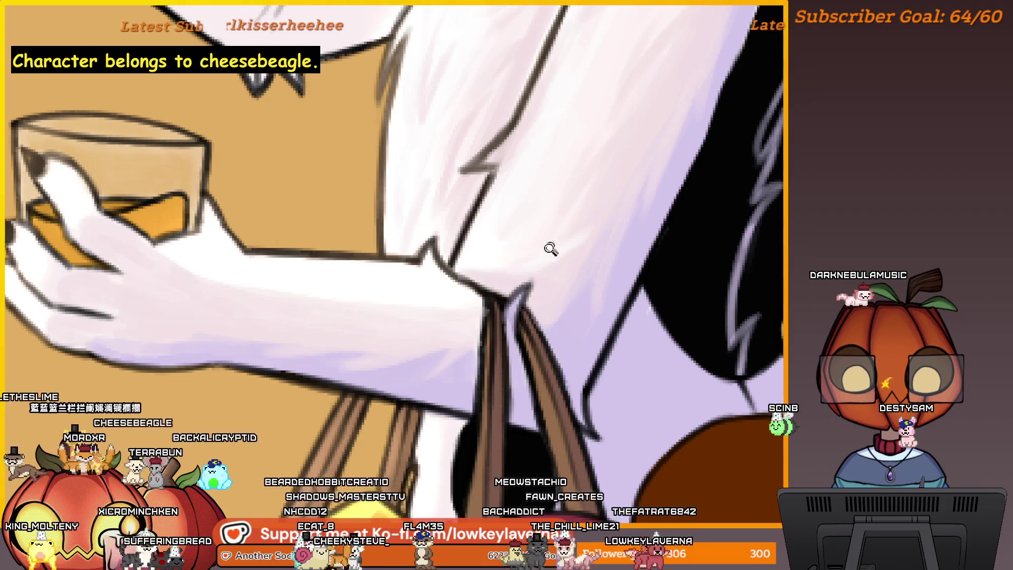
scroll(551, 249, down, 5)
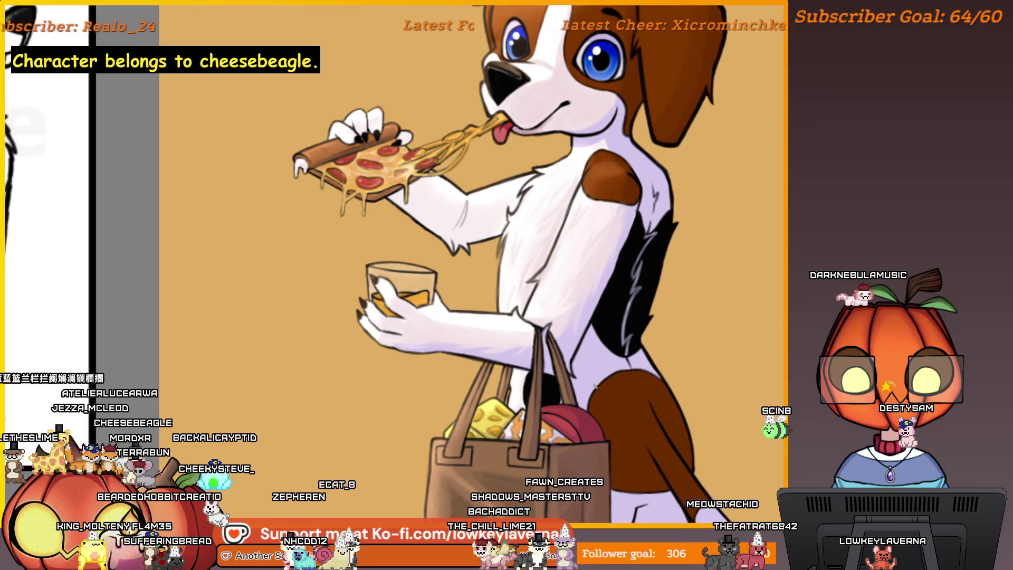
scroll(622, 310, down, 2)
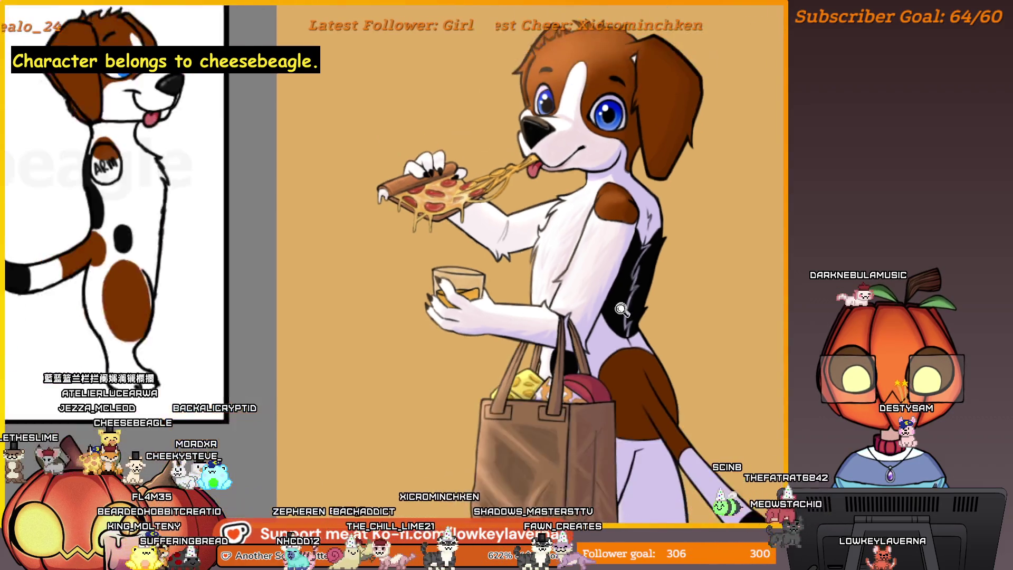
scroll(622, 309, down, 2)
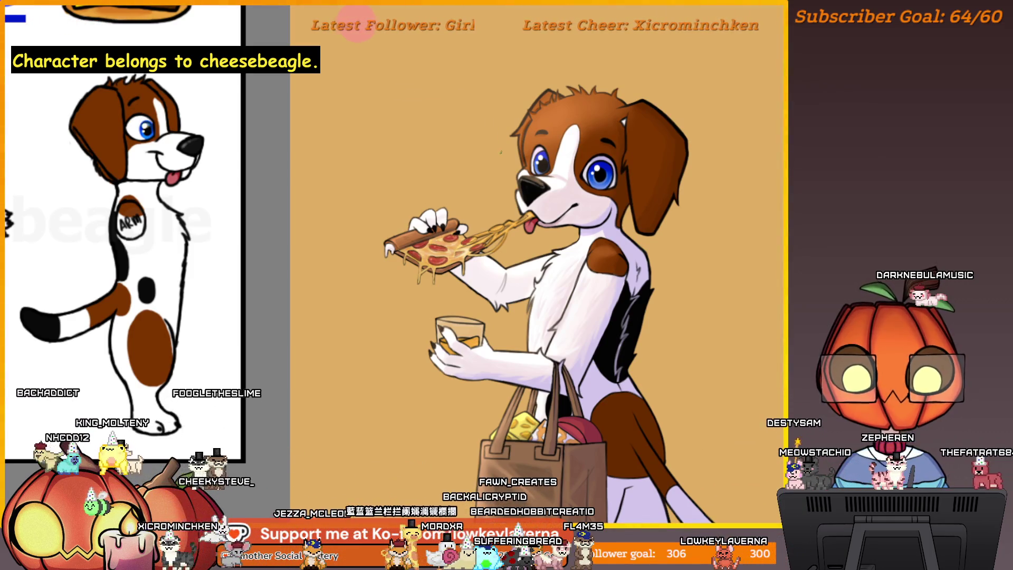
key(alt+f)
key(Escape)
key(Escape)
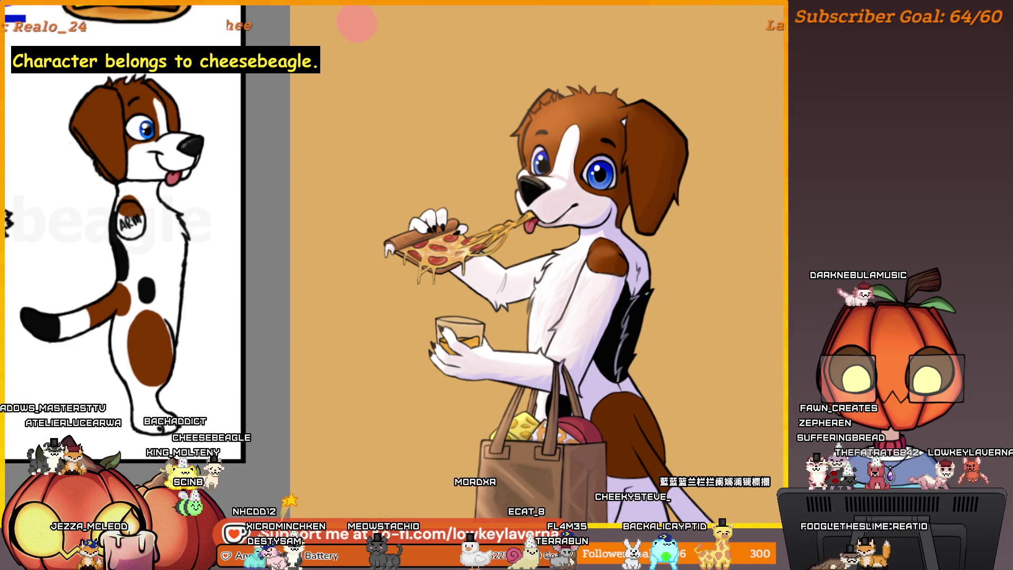
scroll(619, 322, up, 5)
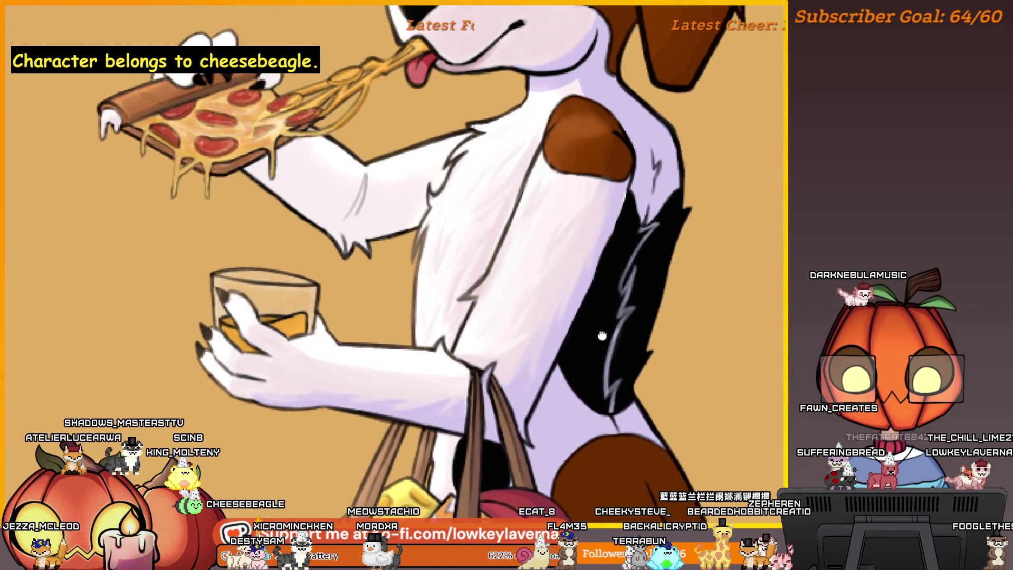
drag(567, 306, 536, 377)
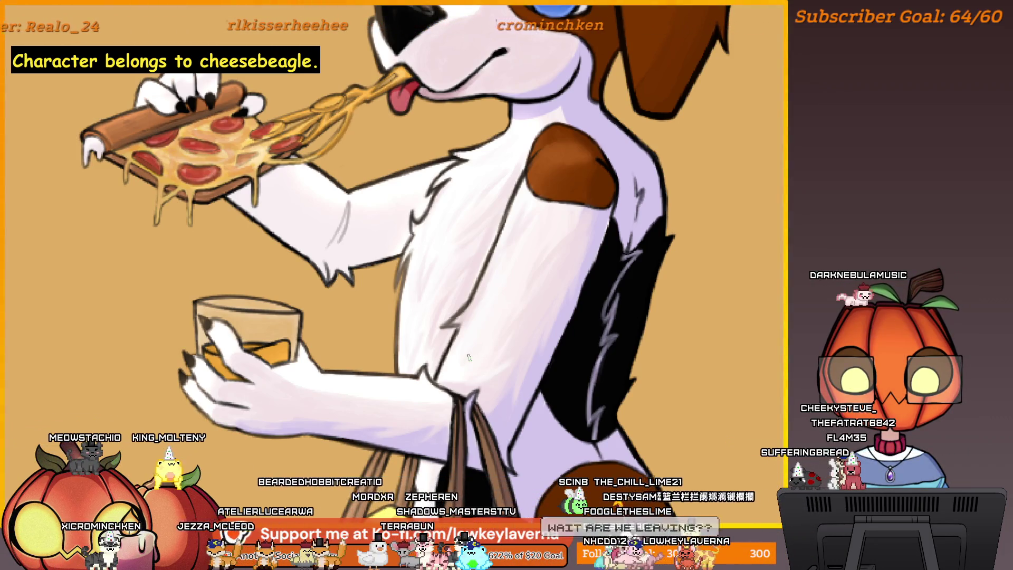
key(Escape)
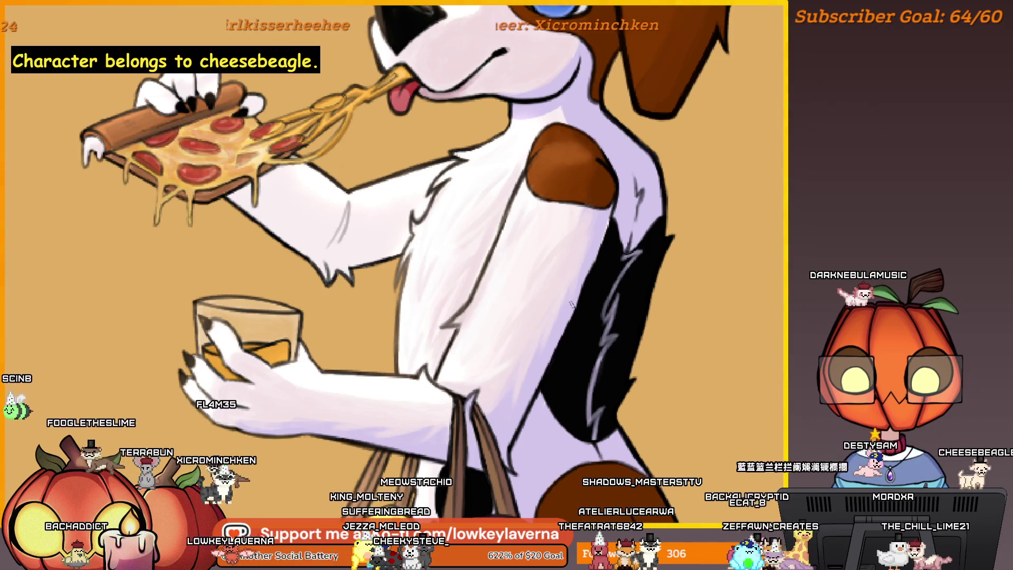
scroll(631, 290, down, 3)
drag(631, 291, 593, 323)
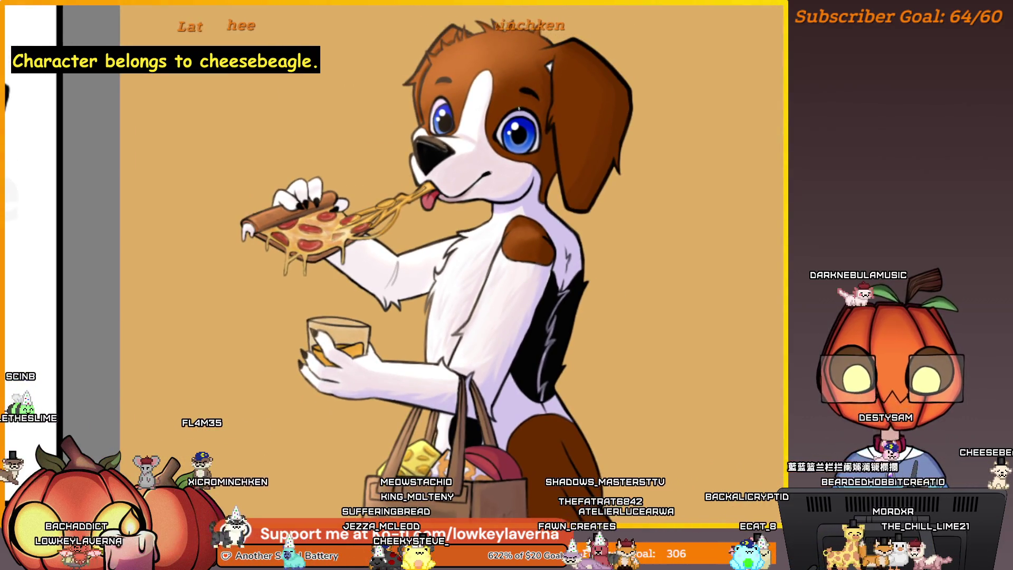
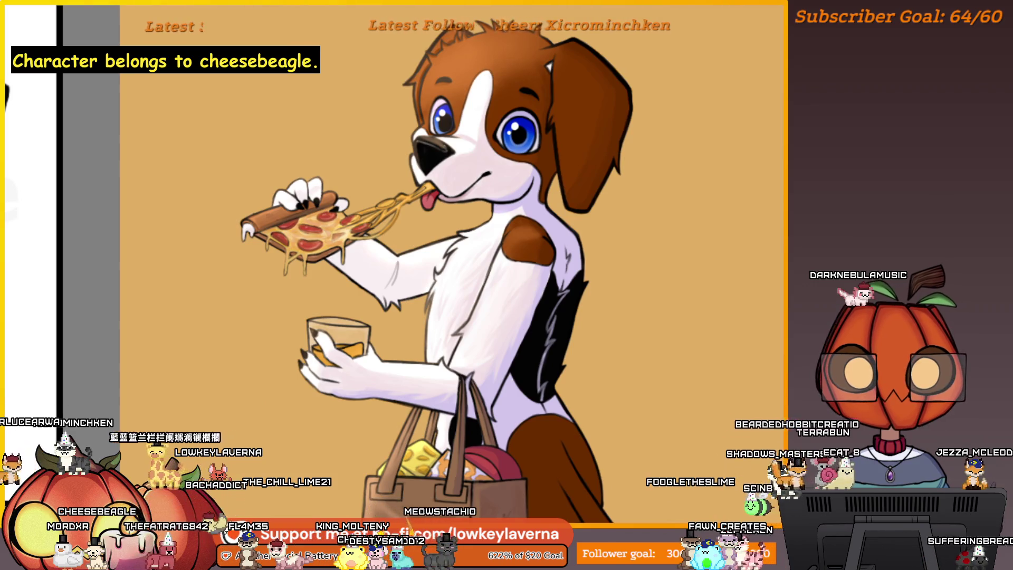
Pan, zoom and tilt the view to frame the beagle's hand holding the glass
drag(568, 390, 676, 289)
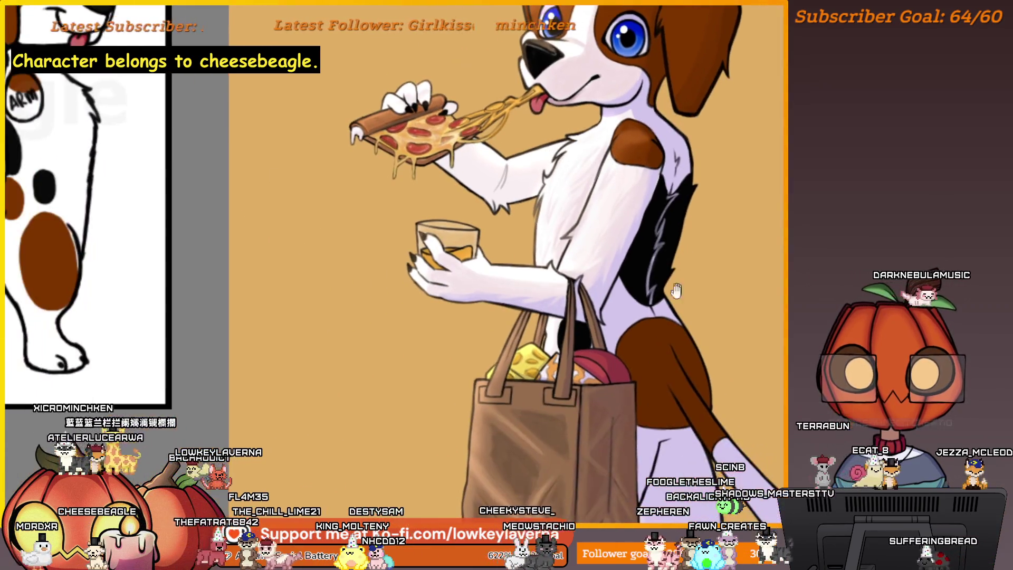
mouse_move(489, 297)
mouse_down()
mouse_move(501, 264)
mouse_move(655, 297)
mouse_up()
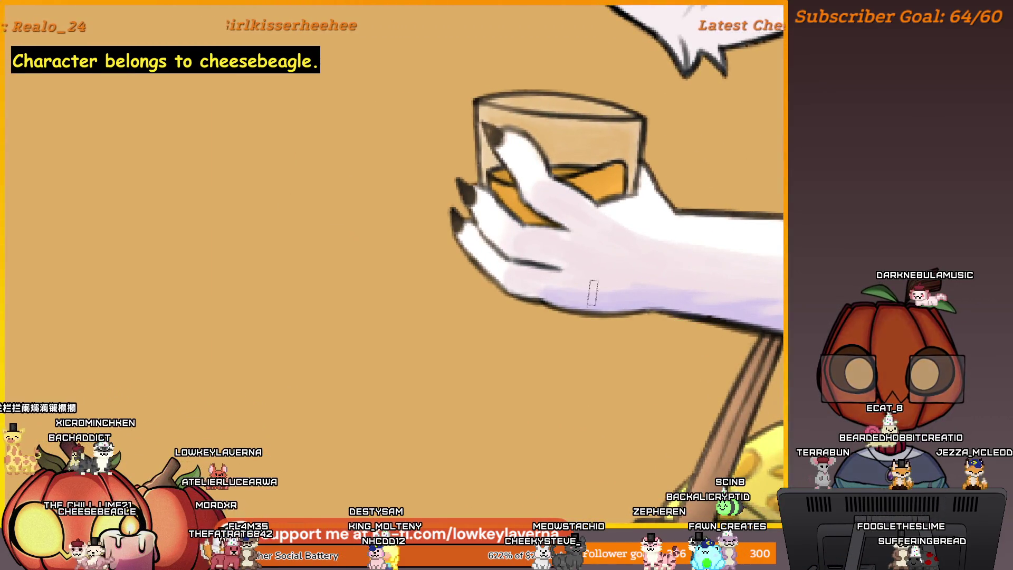
scroll(592, 293, up, 1)
scroll(622, 265, down, 2)
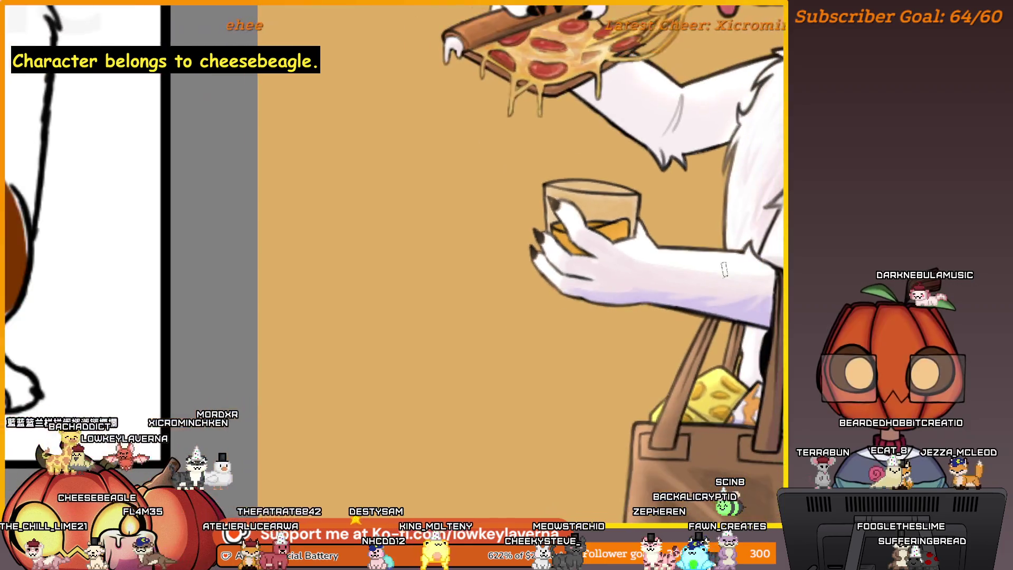
scroll(622, 243, right, 5)
scroll(301, 222, left, 3)
scroll(427, 248, up, 1)
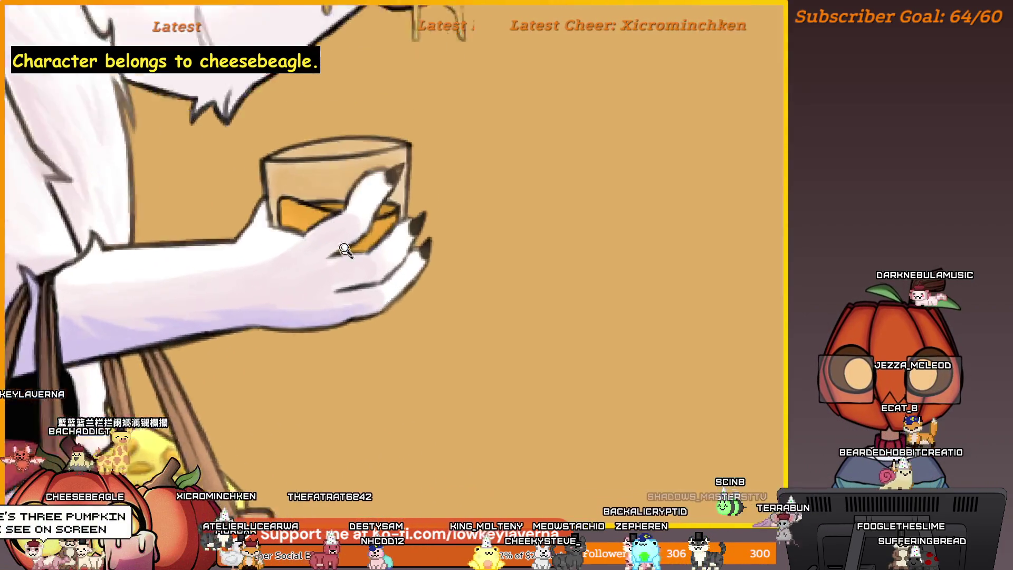
scroll(368, 293, up, 1)
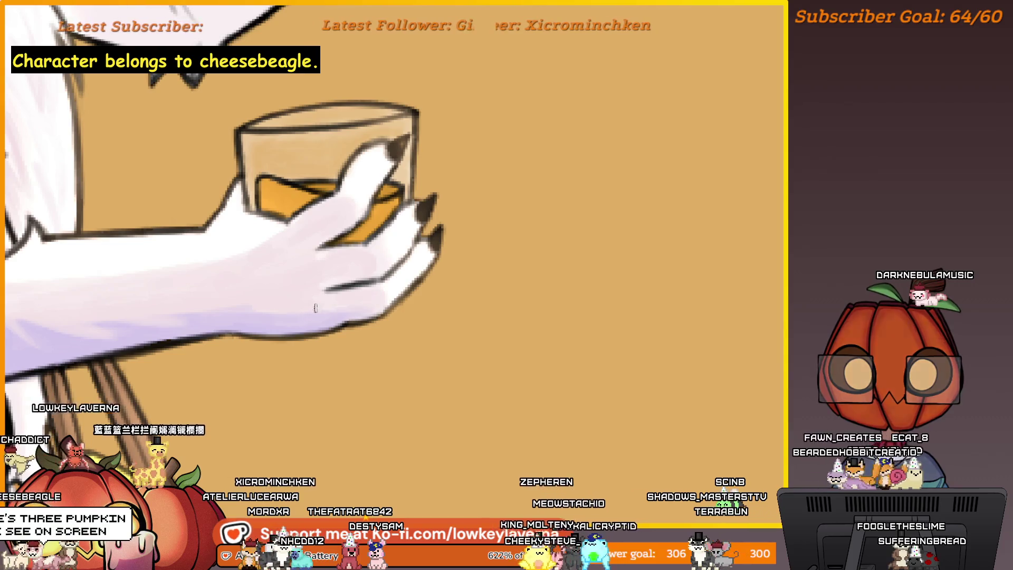
mouse_move(323, 298)
mouse_down()
mouse_move(292, 289)
mouse_move(301, 283)
mouse_up()
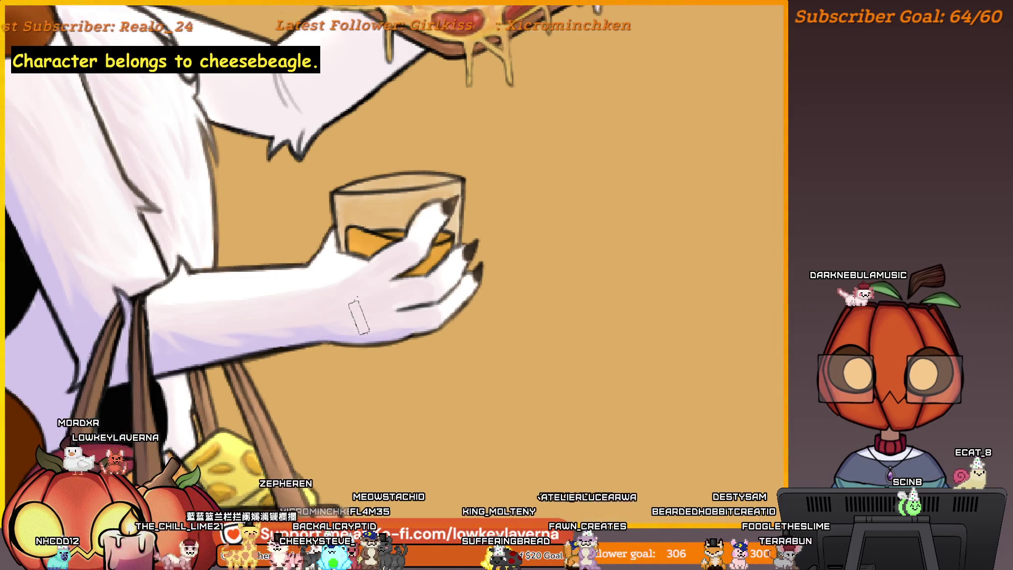
drag(360, 301, 506, 305)
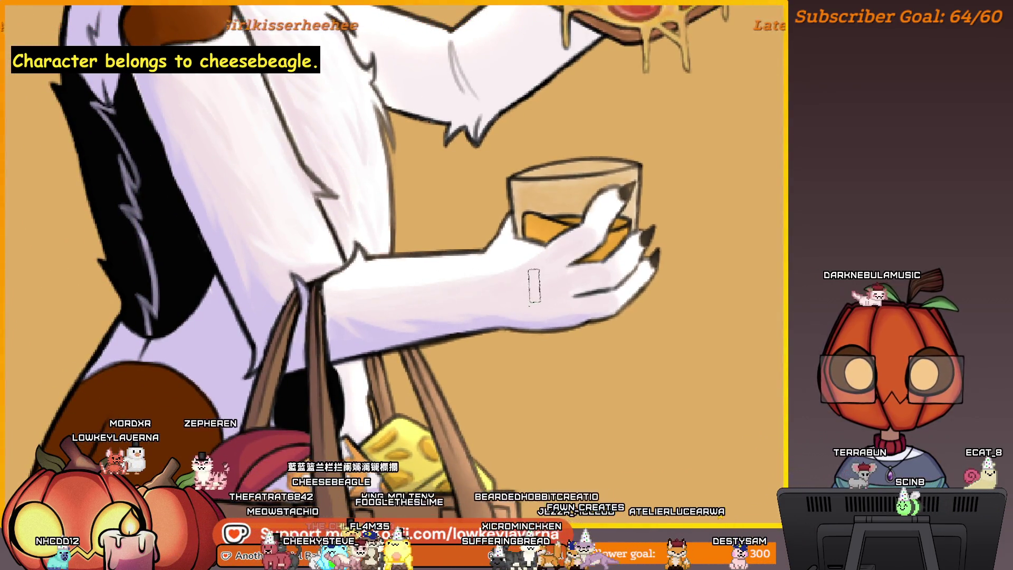
scroll(444, 269, down, 5)
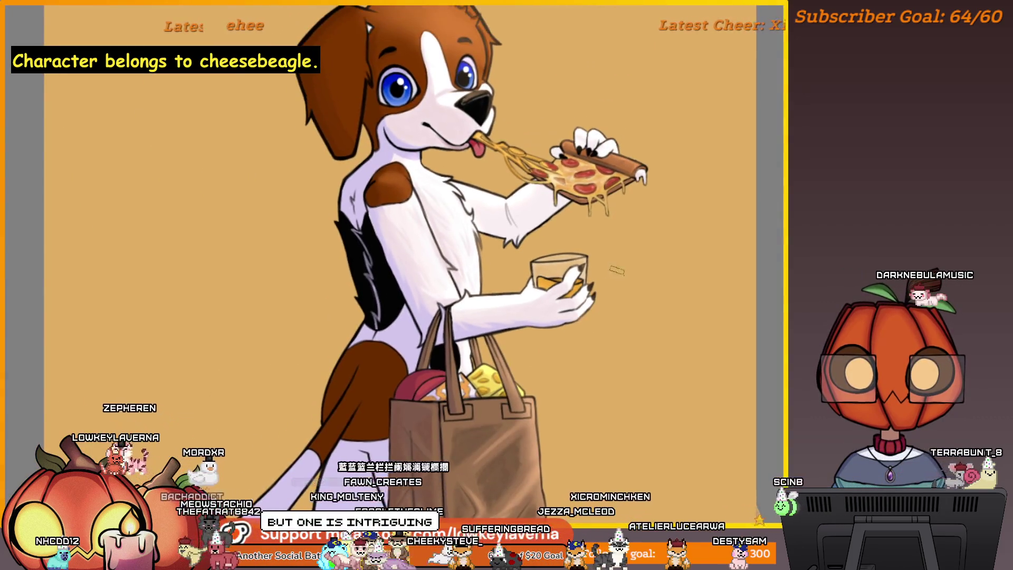
scroll(638, 241, up, 5)
Mirror the canvas, recentre on the glass, and sketch a pale arrow with arrowhead to its left
key(m)
mouse_move(158, 274)
mouse_down()
mouse_move(410, 306)
mouse_move(481, 277)
mouse_up()
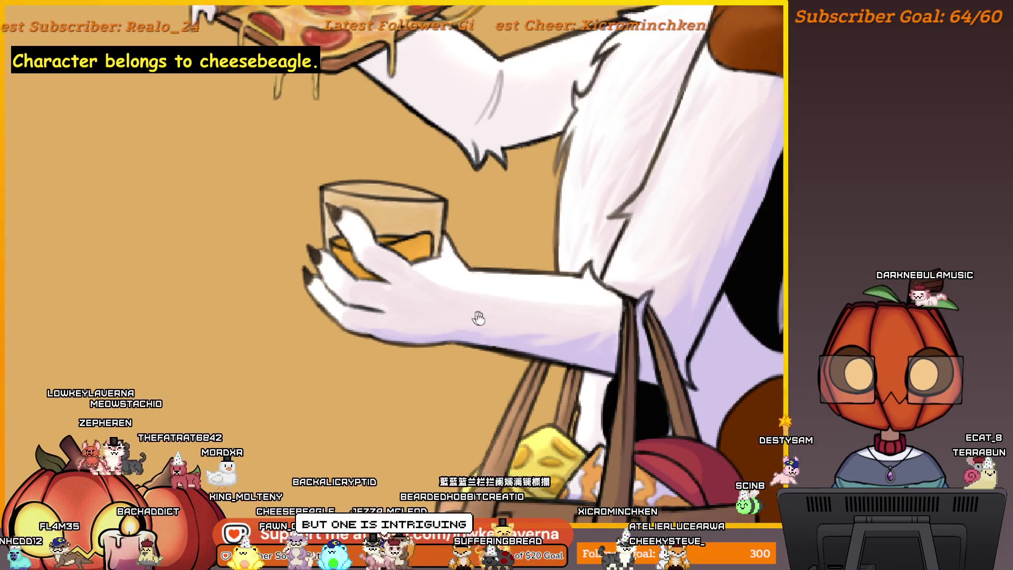
drag(477, 317, 554, 330)
drag(553, 369, 463, 384)
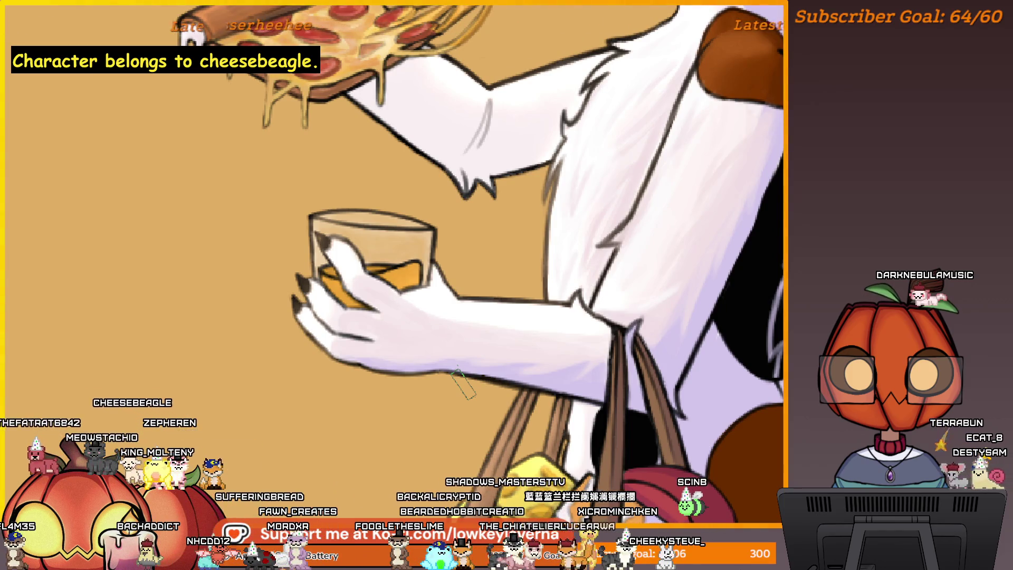
drag(256, 400, 273, 317)
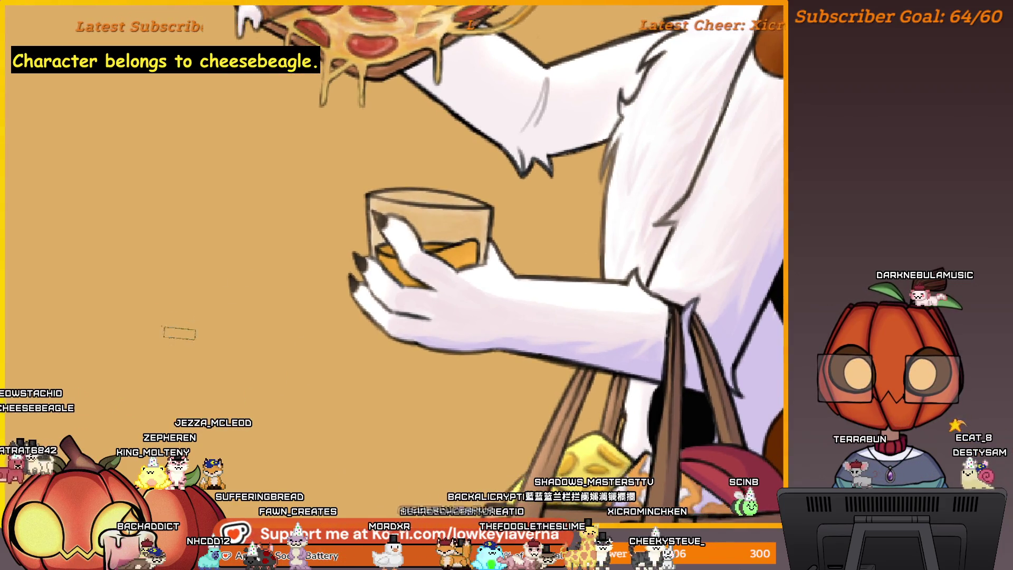
drag(126, 175, 116, 304)
drag(121, 372, 177, 280)
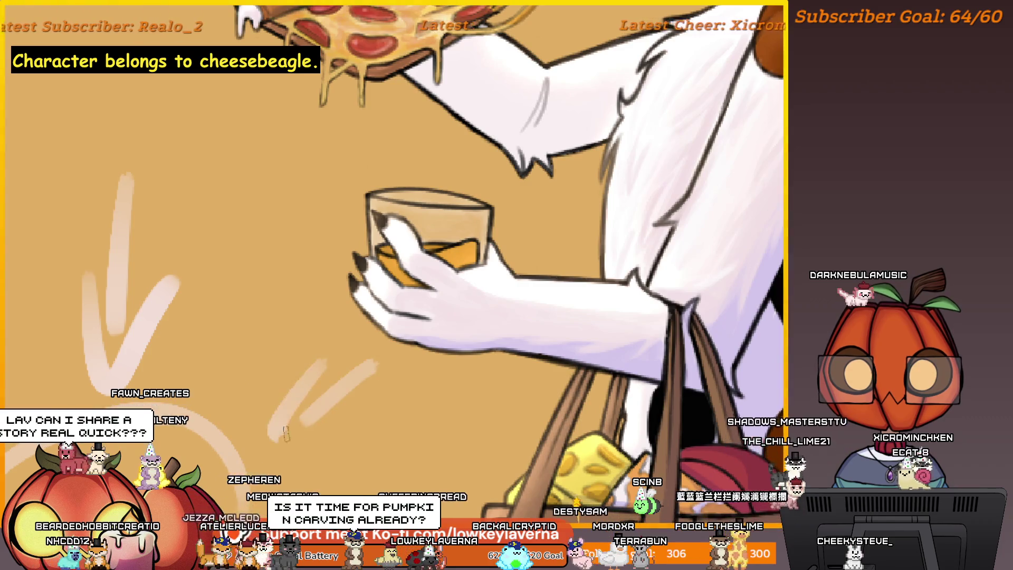
Undo the arrow shaft and arrowhead, then sketch a new pale stroke left of the glass
key(ctrl+z)
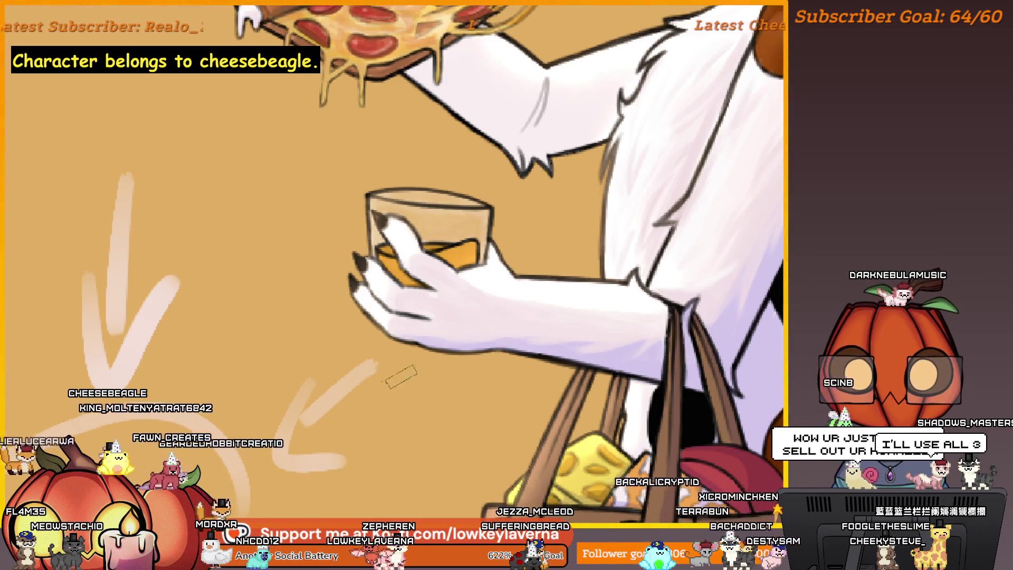
key(ctrl+z)
key(ctrl+z)
key(ctrl+z)
key(ctrl+z)
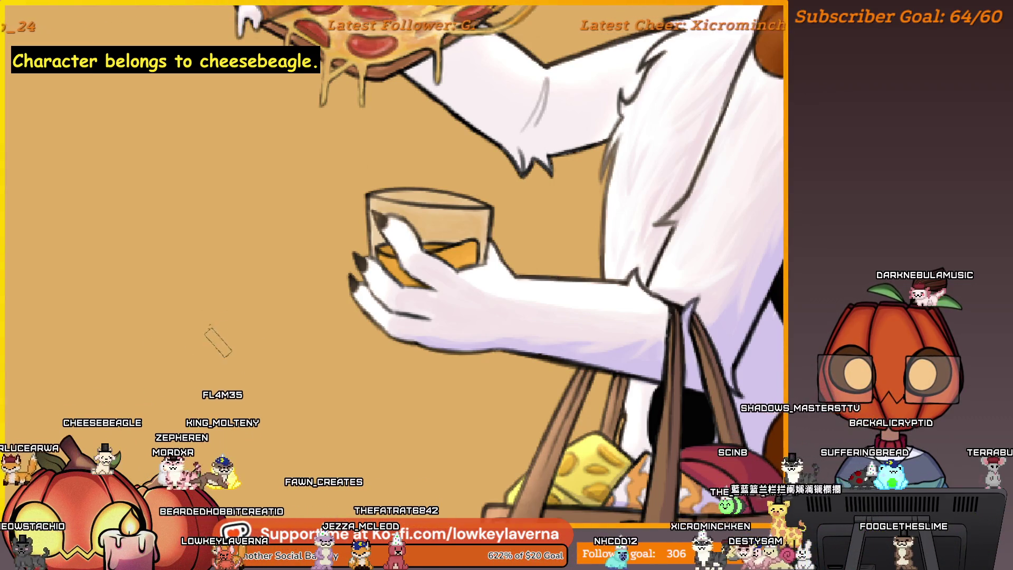
drag(219, 332, 230, 334)
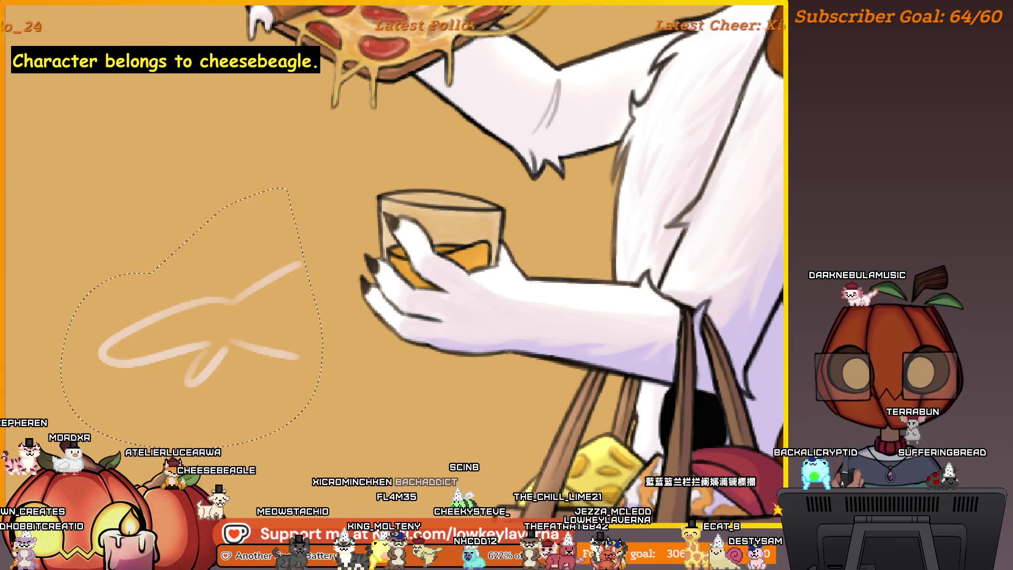
Move the pale stroke down and left with the transform tool, then undo it away entirely
key(ctrl+t)
drag(255, 300, 210, 386)
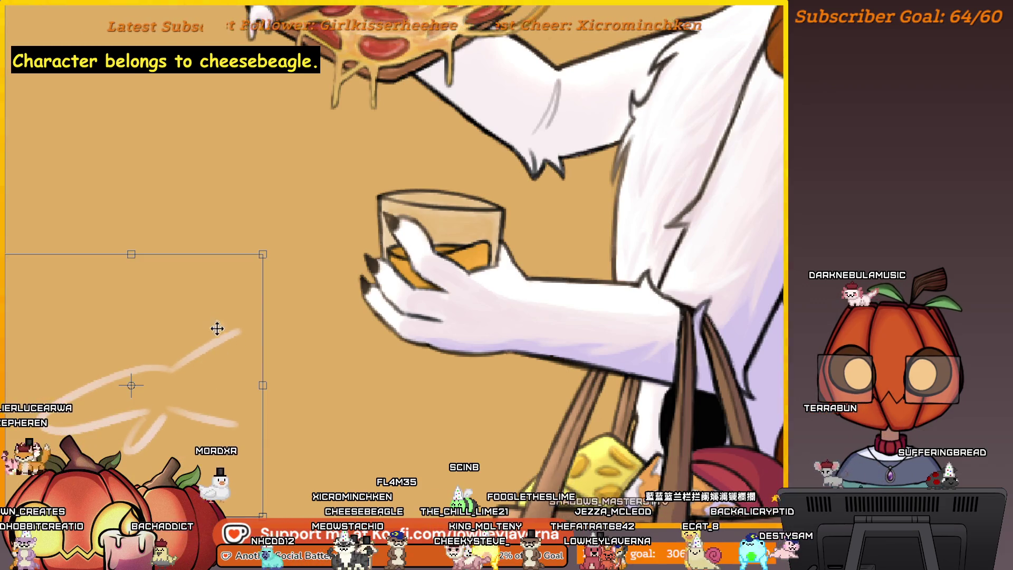
drag(216, 329, 220, 343)
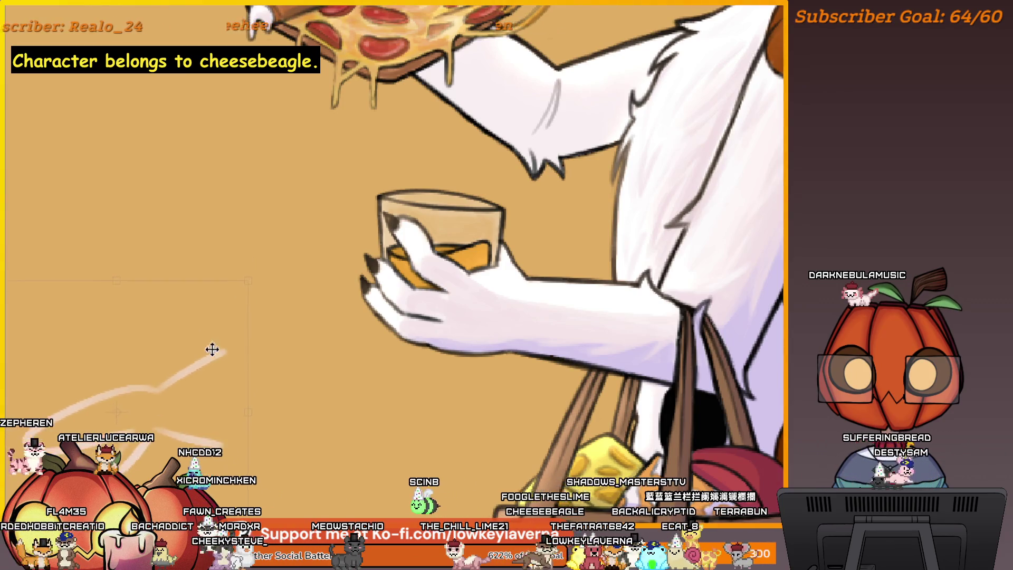
drag(211, 352, 283, 228)
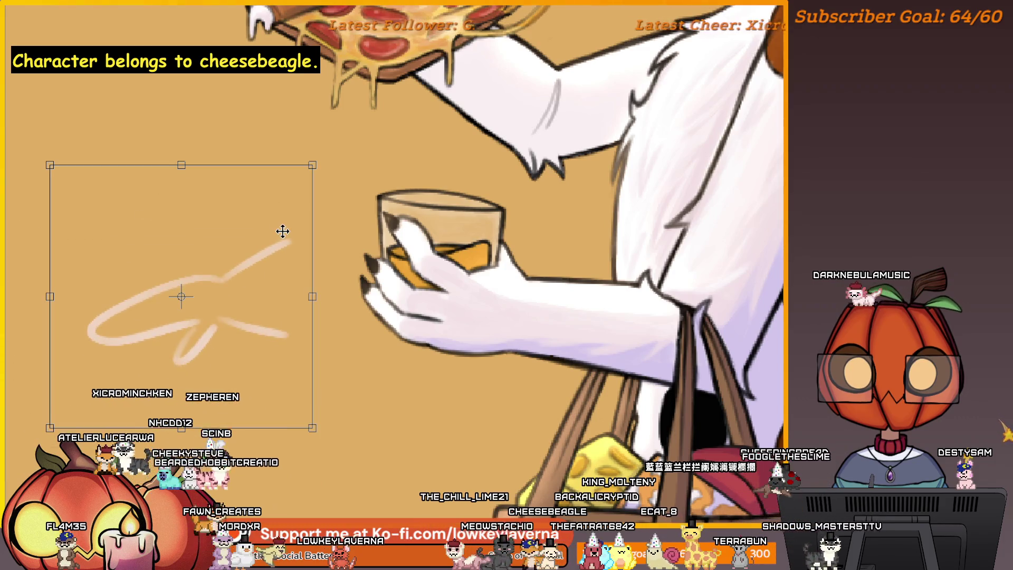
key(ctrl+z)
key(ctrl+z)
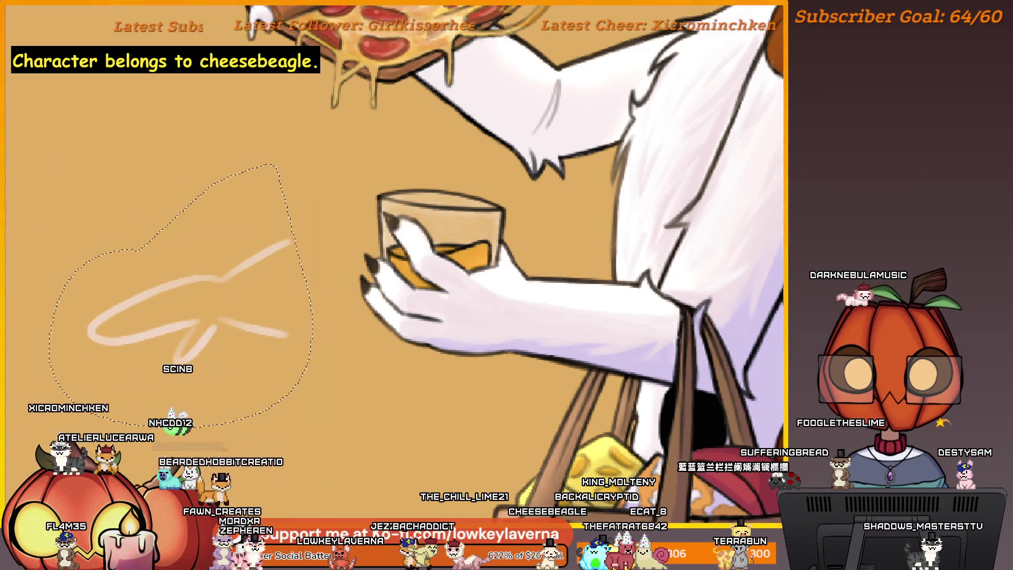
key(ctrl+z)
key(ctrl+z)
key(ctrl+z)
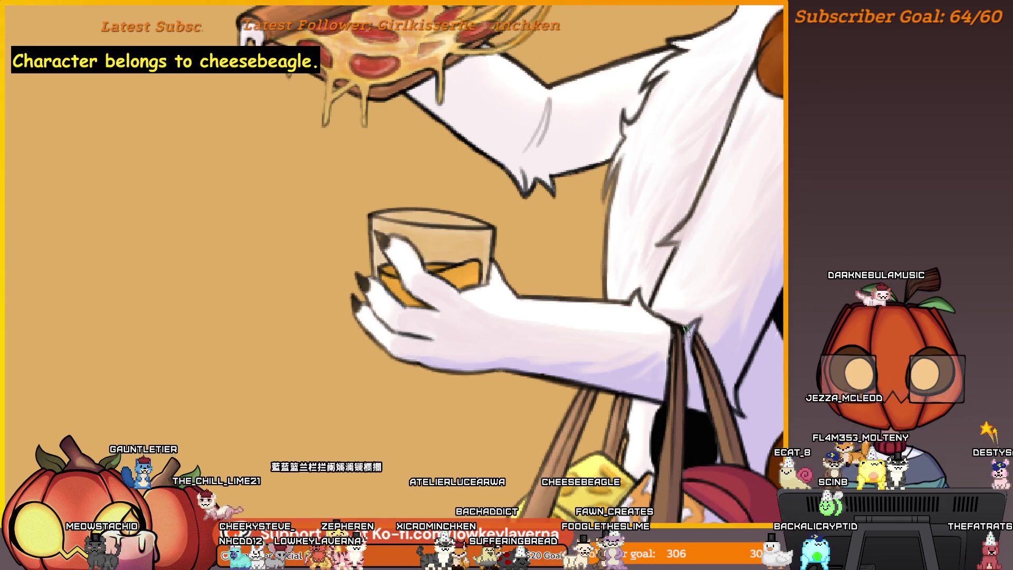
mouse_move(338, 336)
mouse_down()
mouse_move(168, 318)
mouse_move(374, 306)
mouse_up()
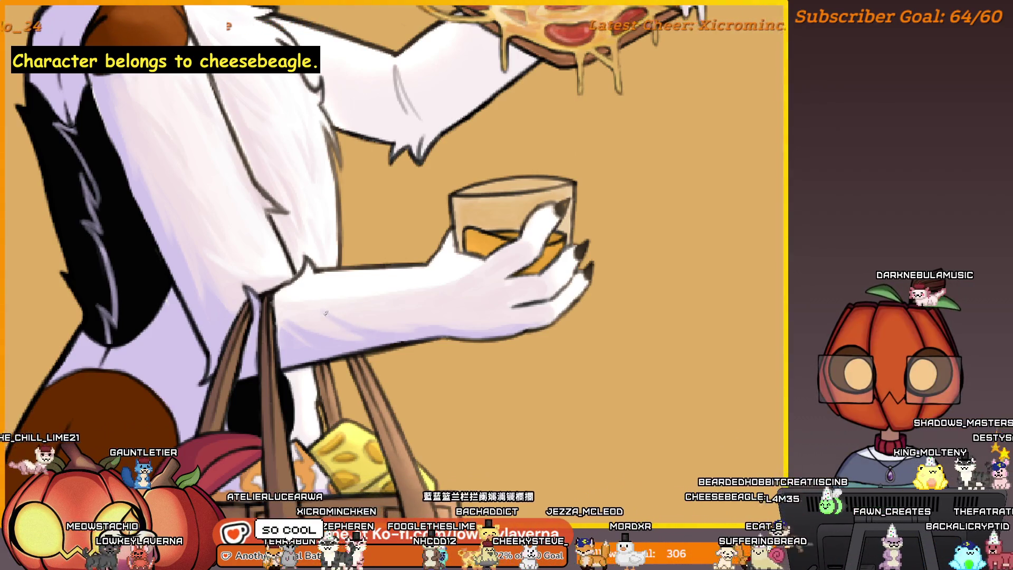
drag(328, 294, 343, 310)
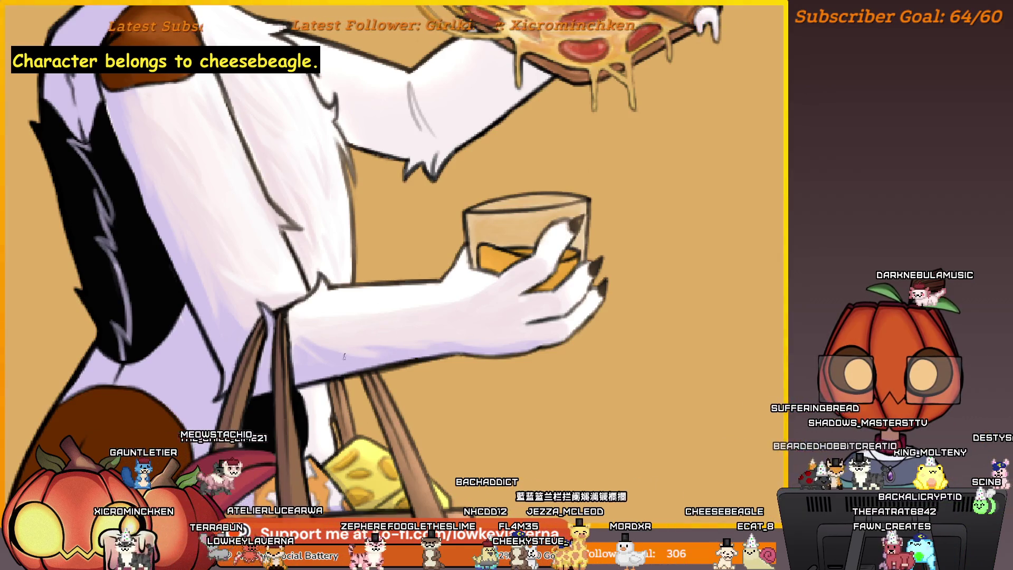
drag(321, 351, 361, 359)
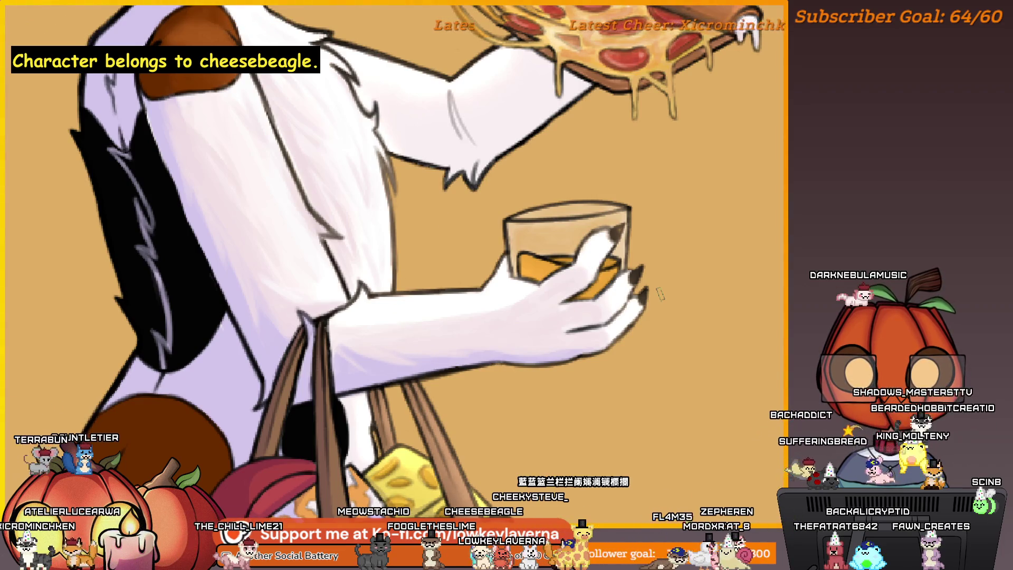
key(m)
mouse_move(328, 366)
mouse_down()
mouse_move(709, 351)
mouse_move(620, 388)
mouse_move(583, 377)
mouse_up()
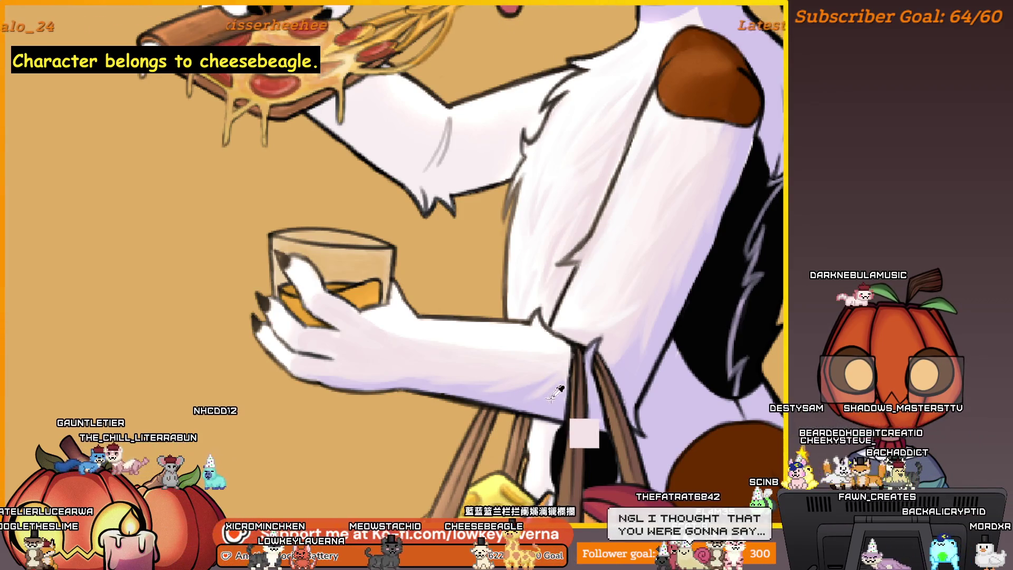
alt+click(559, 393)
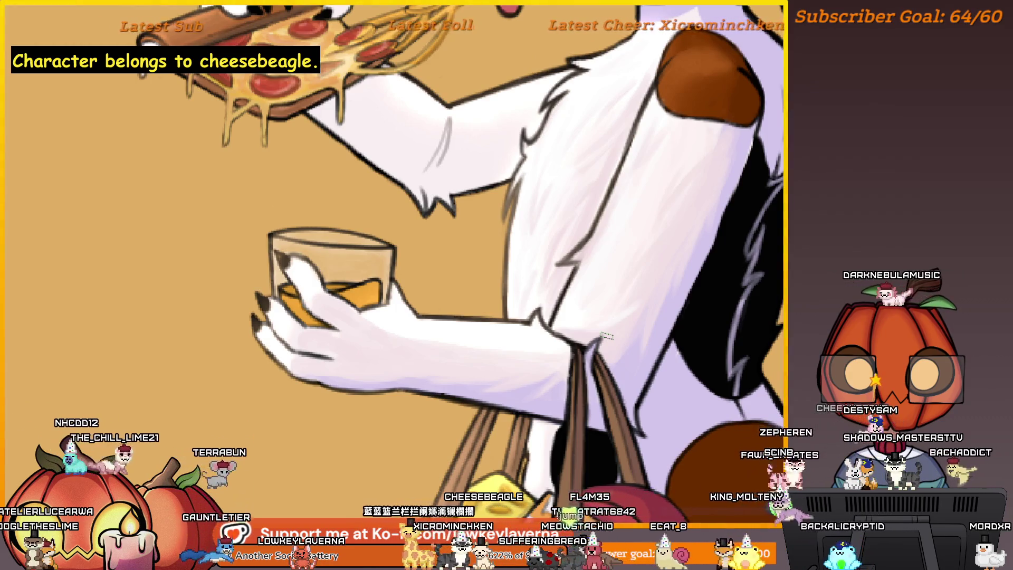
mouse_move(607, 336)
mouse_down()
mouse_move(593, 328)
mouse_move(420, 397)
mouse_up()
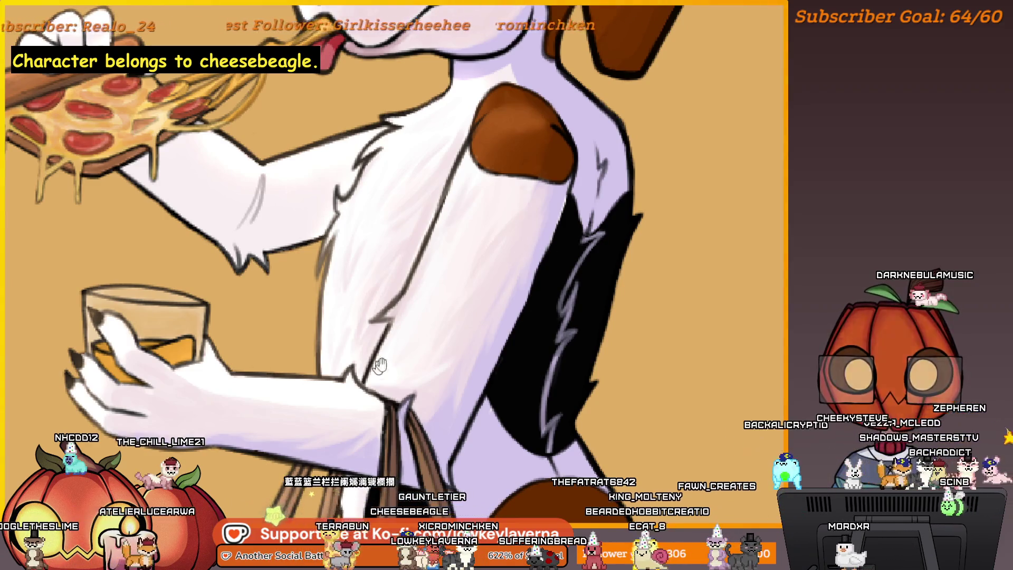
drag(379, 365, 438, 309)
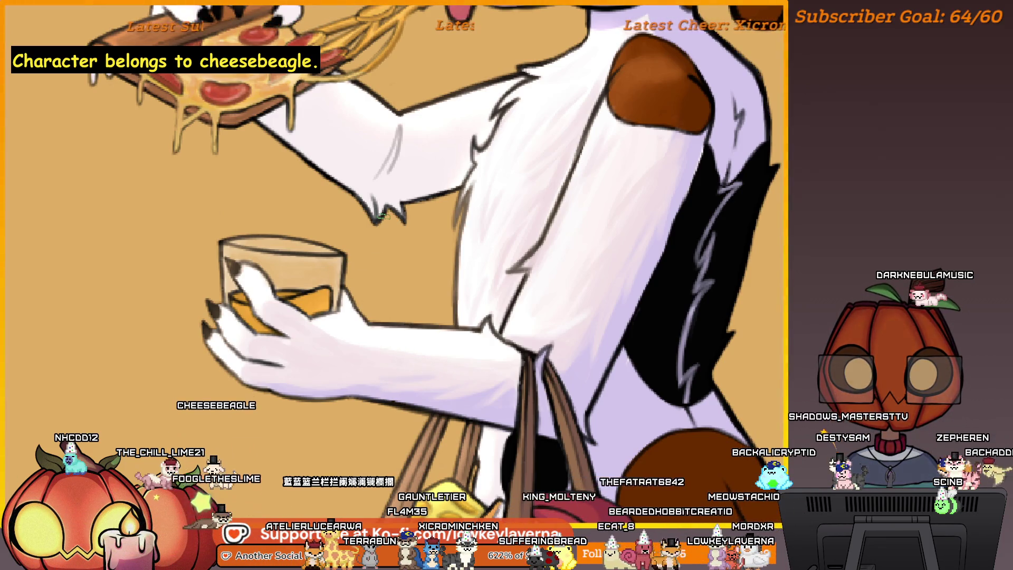
key(m)
drag(421, 353, 732, 306)
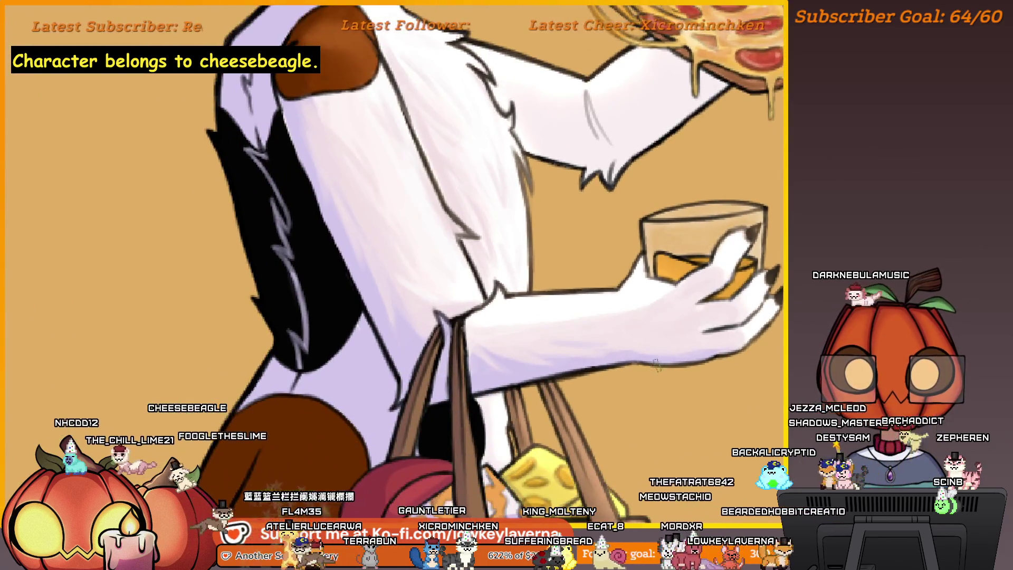
drag(655, 364, 633, 374)
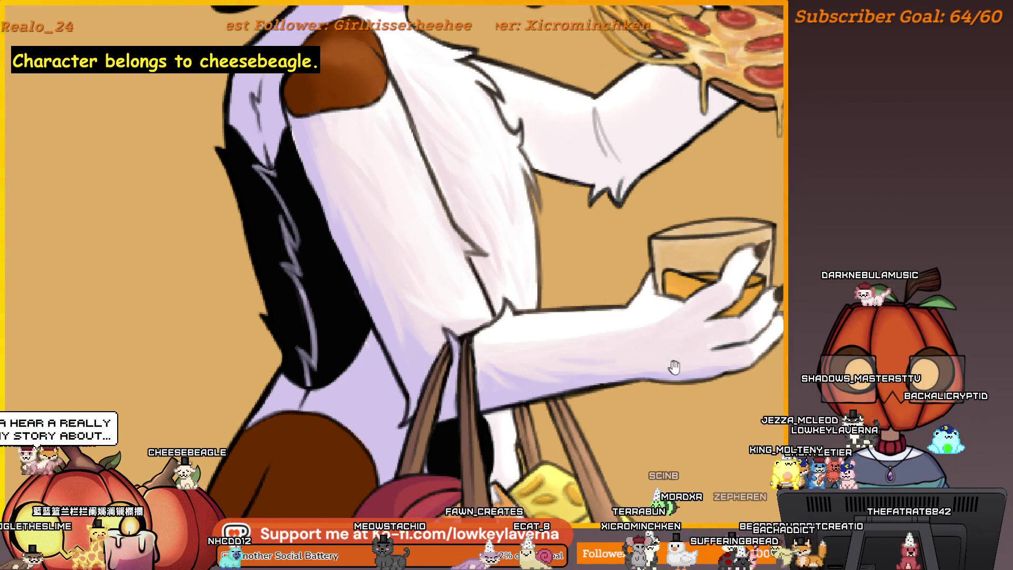
mouse_move(675, 366)
mouse_down()
mouse_move(627, 353)
mouse_move(592, 358)
mouse_up()
mouse_move(520, 306)
mouse_down()
mouse_move(513, 371)
mouse_move(424, 346)
mouse_up()
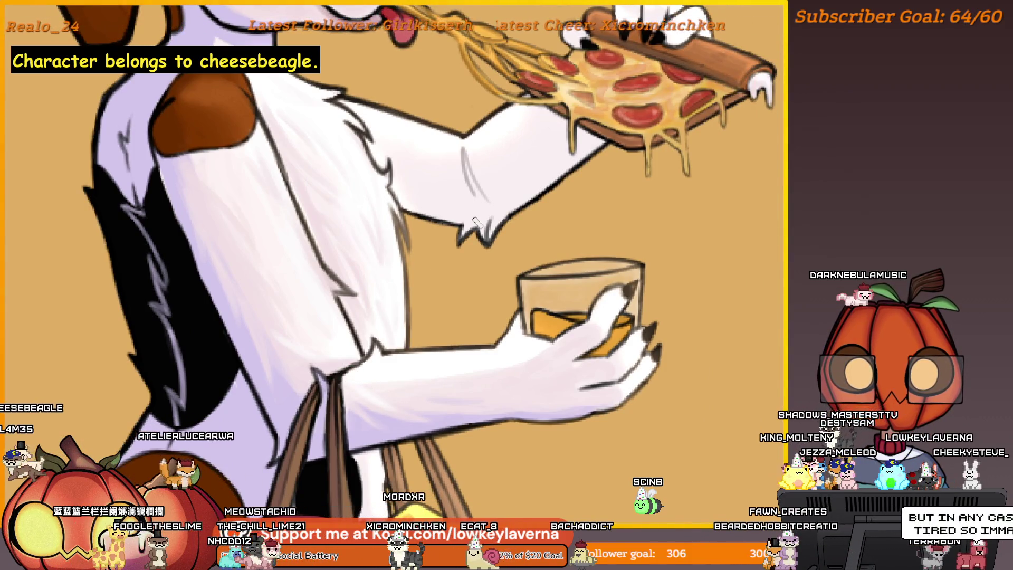
key(m)
mouse_move(510, 336)
mouse_down()
mouse_move(591, 322)
mouse_move(642, 354)
mouse_up()
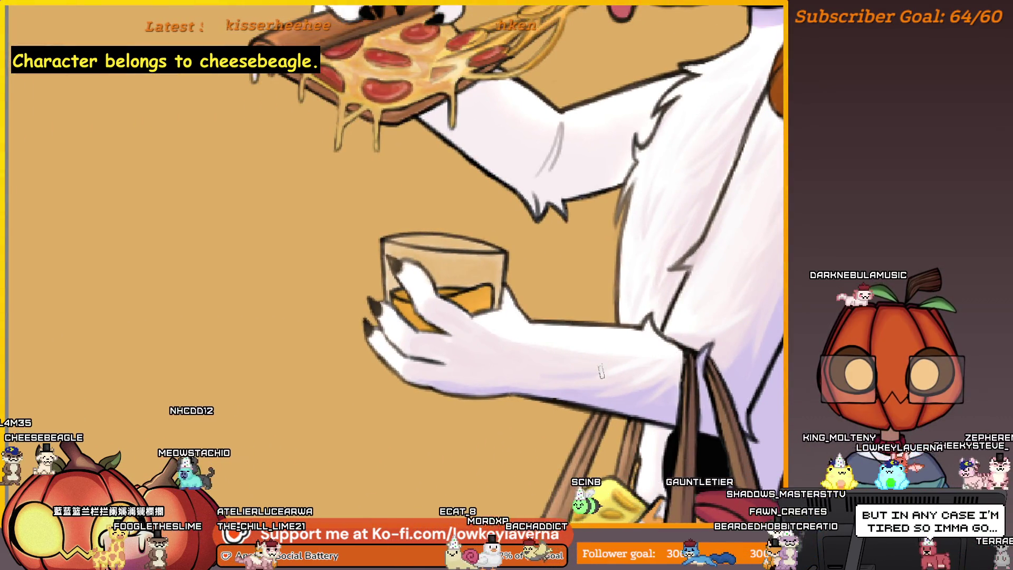
drag(638, 369, 665, 370)
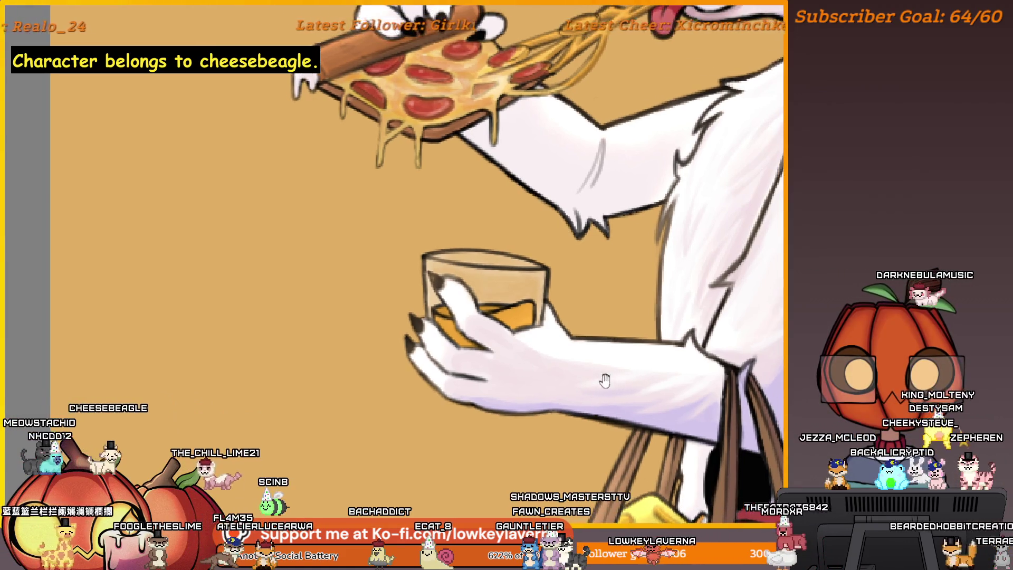
mouse_move(604, 377)
mouse_down()
mouse_move(645, 378)
mouse_move(709, 354)
mouse_up()
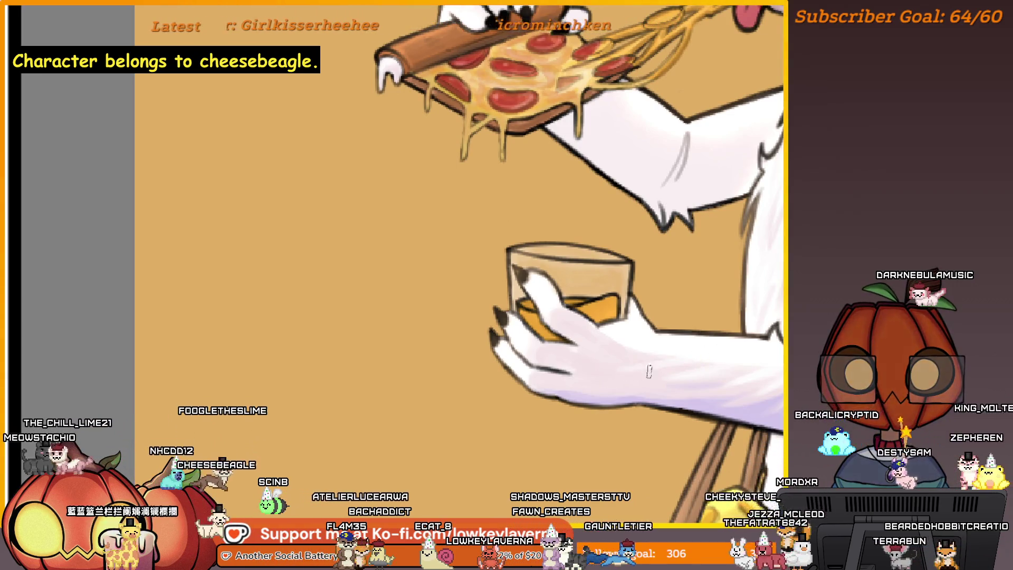
key(ctrl+0)
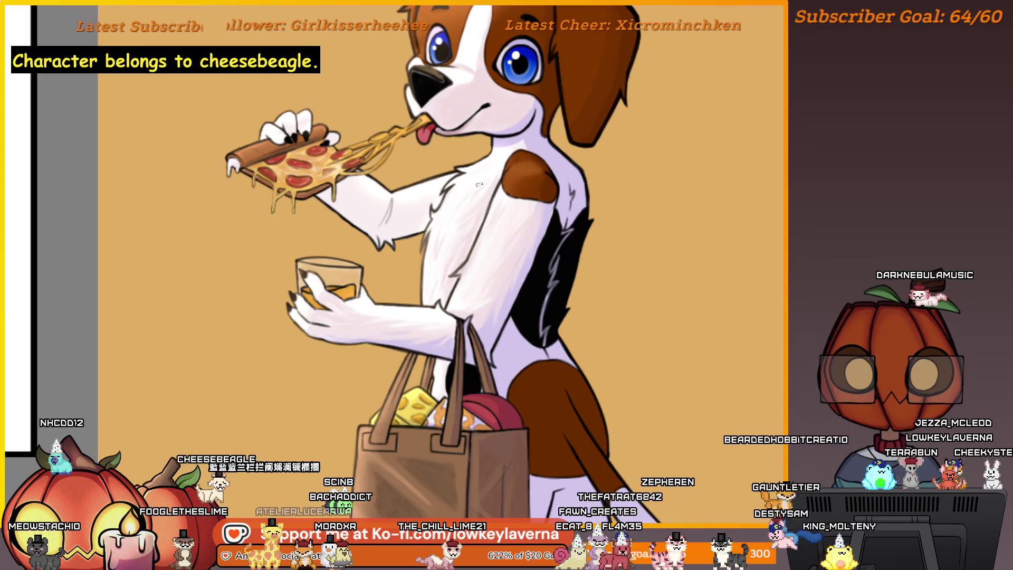
scroll(593, 222, down, 2)
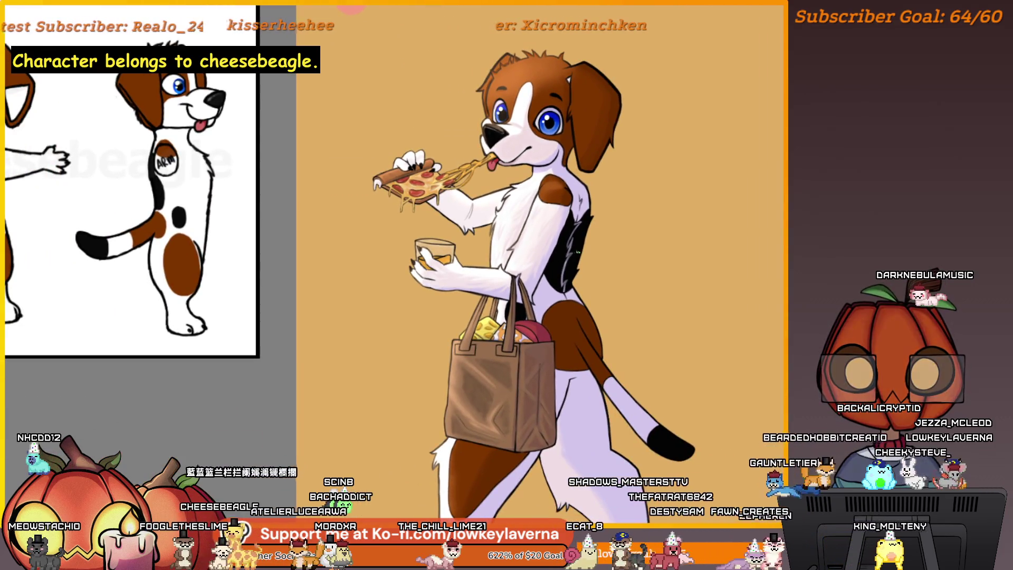
key(m)
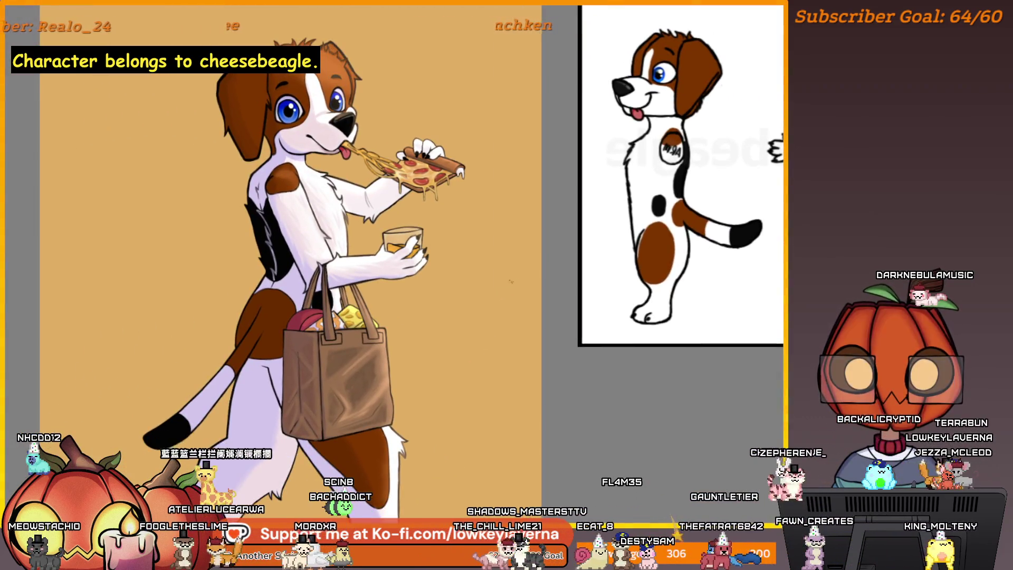
scroll(445, 333, down, 2)
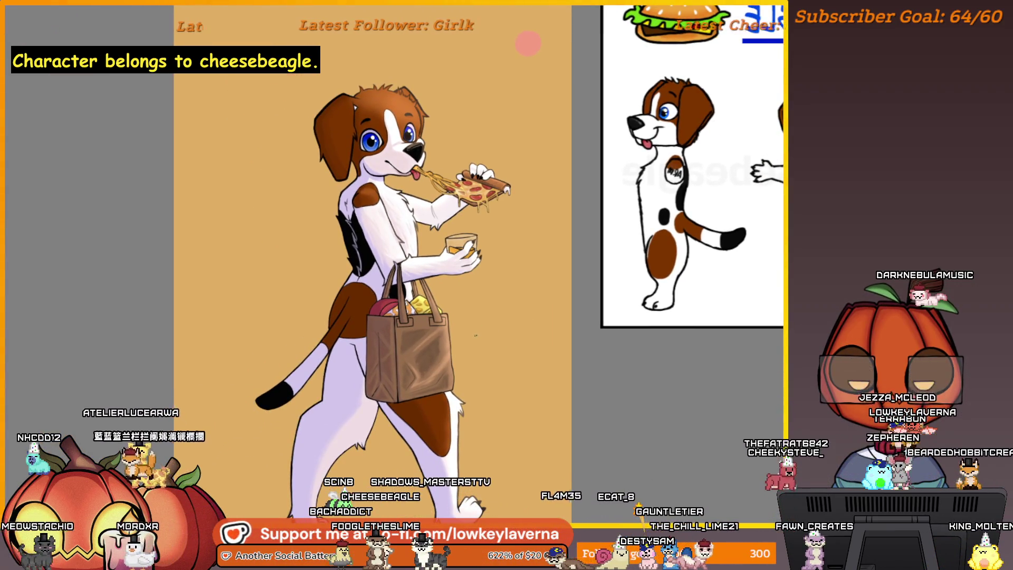
scroll(394, 193, up, 2)
scroll(394, 193, down, 1)
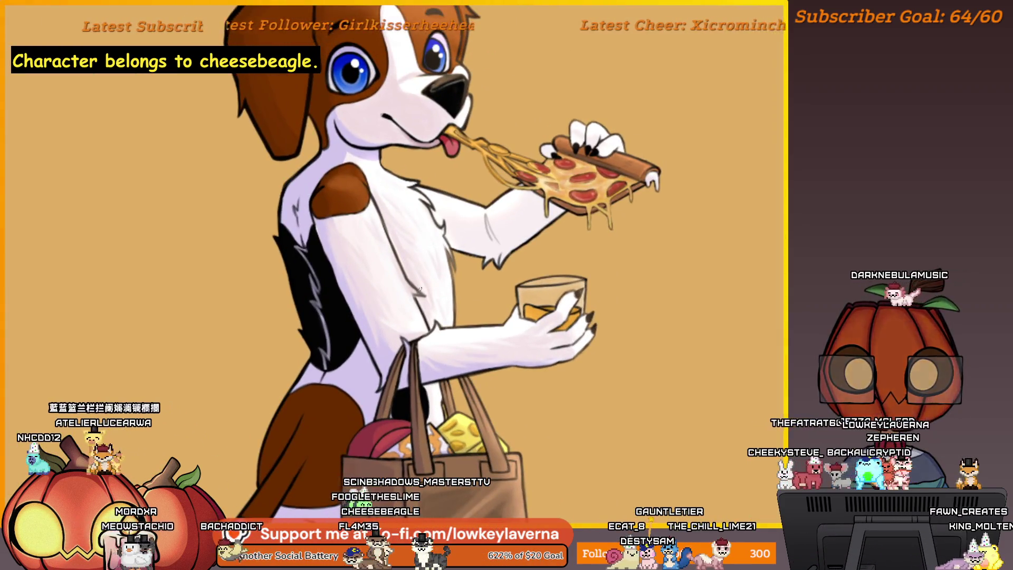
scroll(422, 296, down, 2)
mouse_move(479, 262)
mouse_down()
mouse_move(517, 174)
mouse_move(498, 244)
mouse_move(506, 241)
mouse_up()
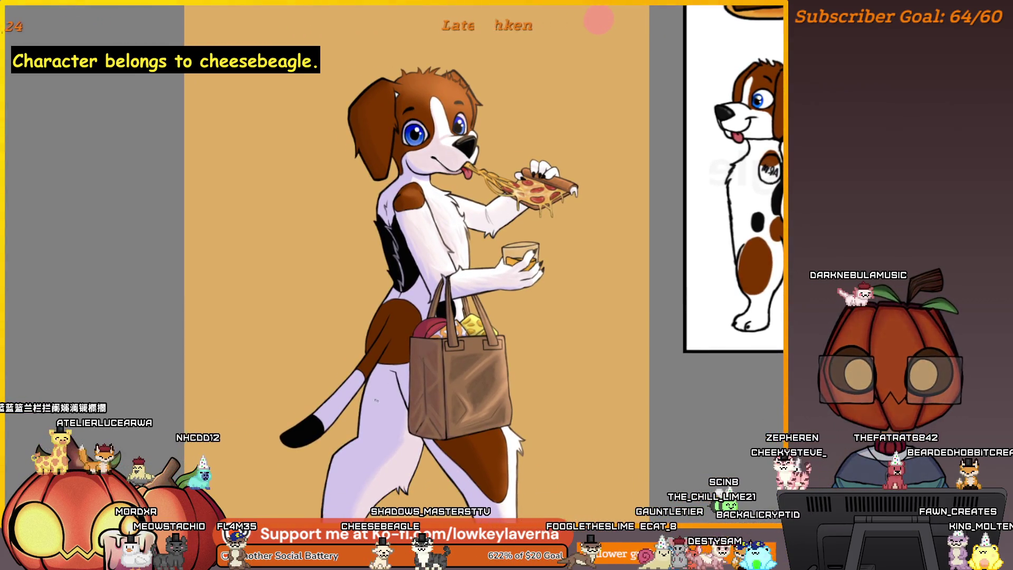
scroll(427, 284, down, 1)
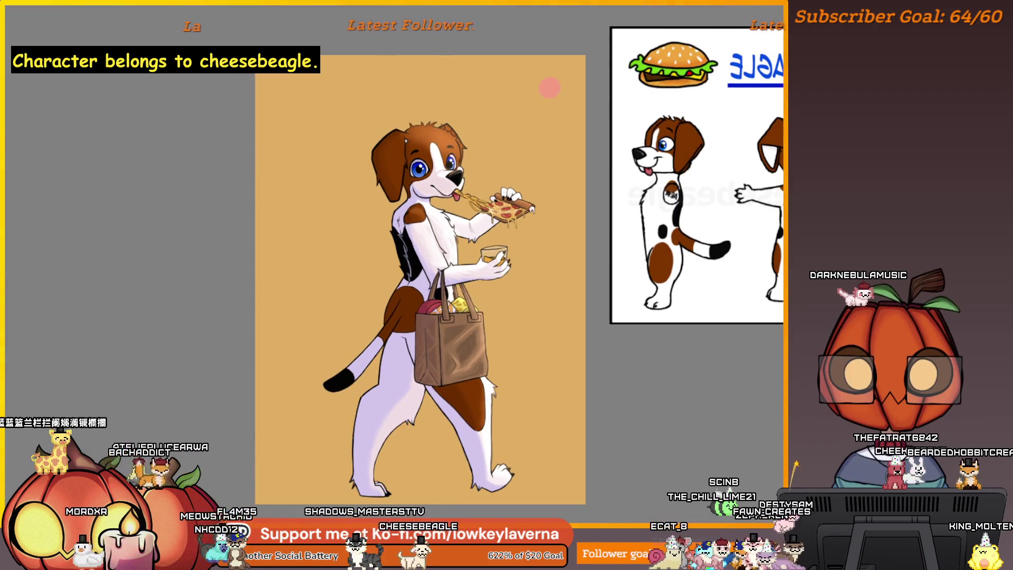
scroll(422, 285, up, 1)
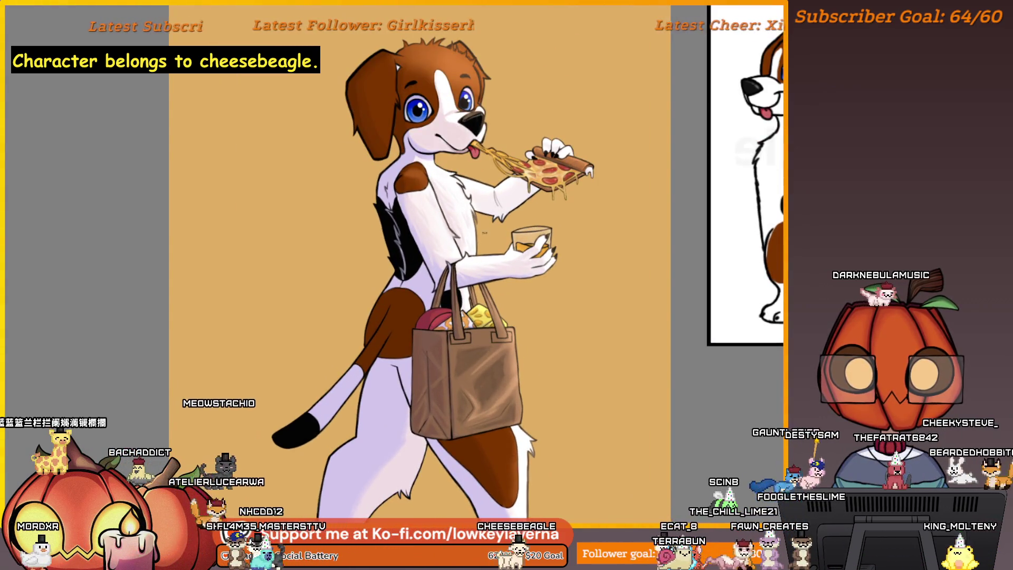
scroll(484, 232, down, 1)
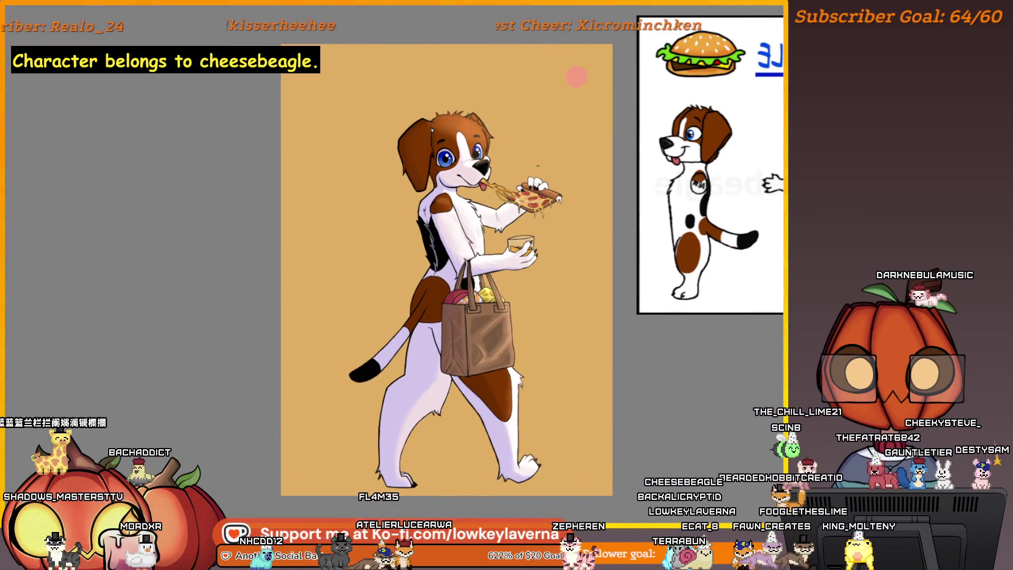
scroll(522, 277, up, 1)
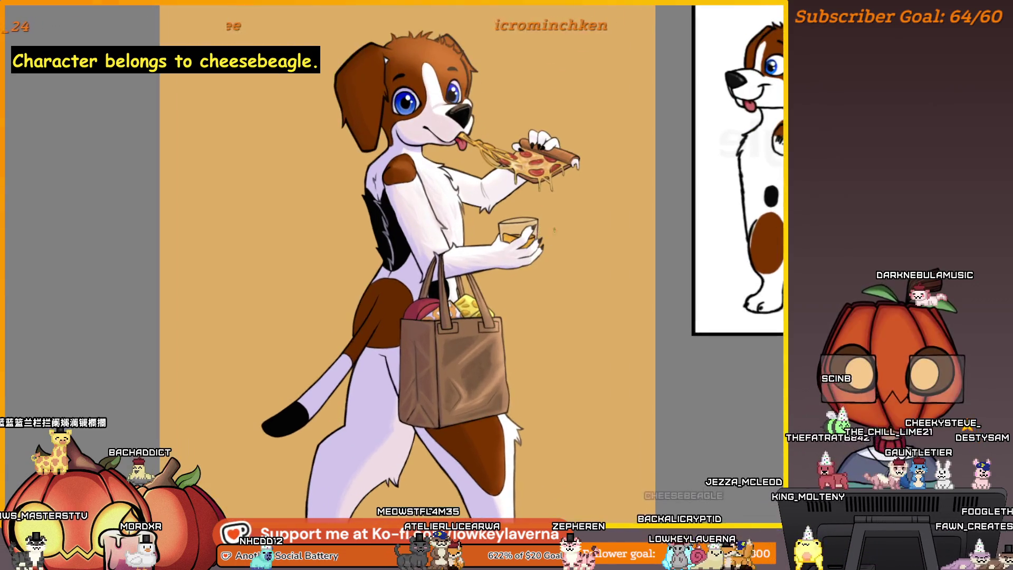
drag(554, 230, 562, 260)
scroll(562, 261, up, 2)
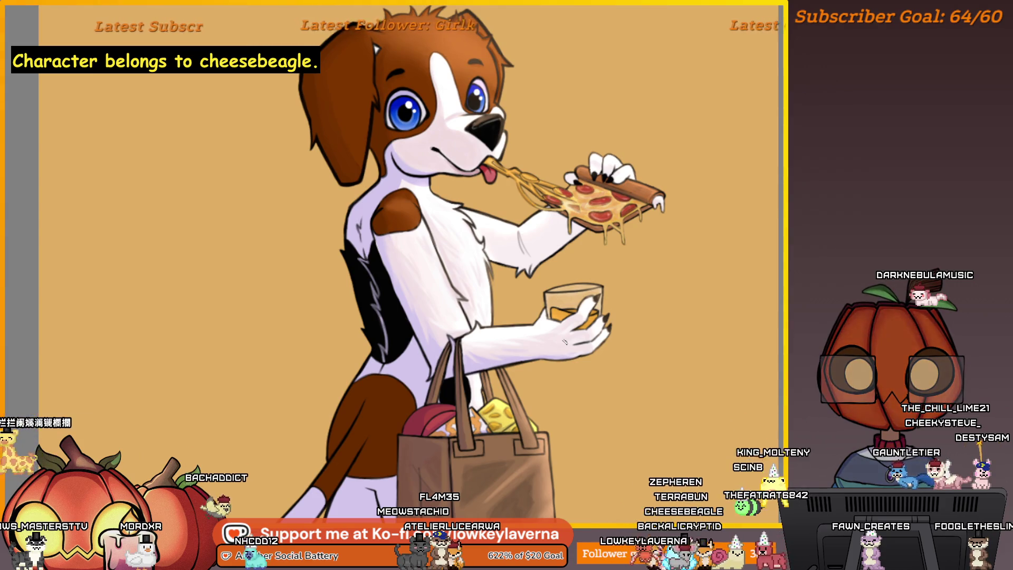
key(m)
scroll(125, 341, up, 3)
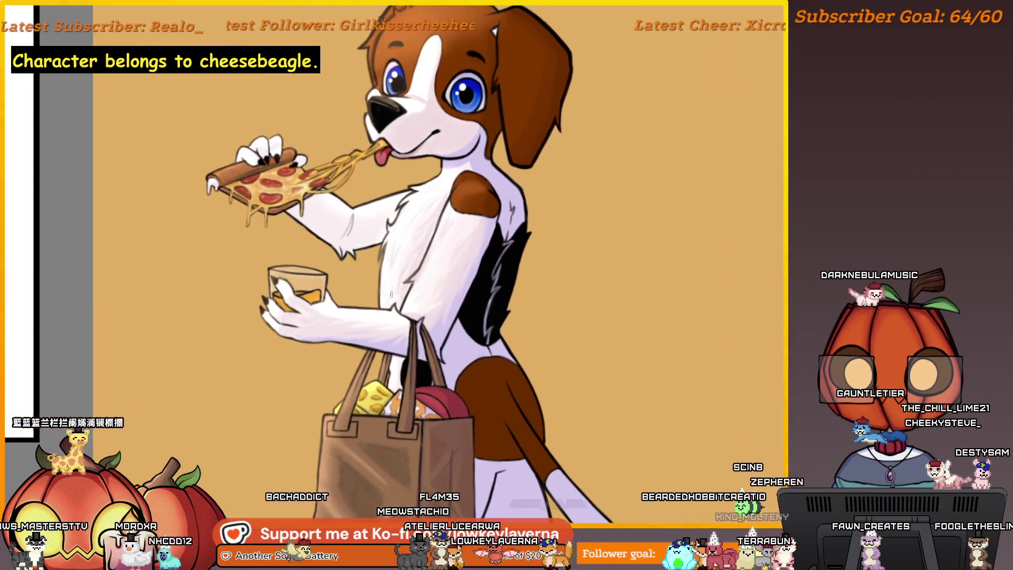
scroll(458, 233, down, 4)
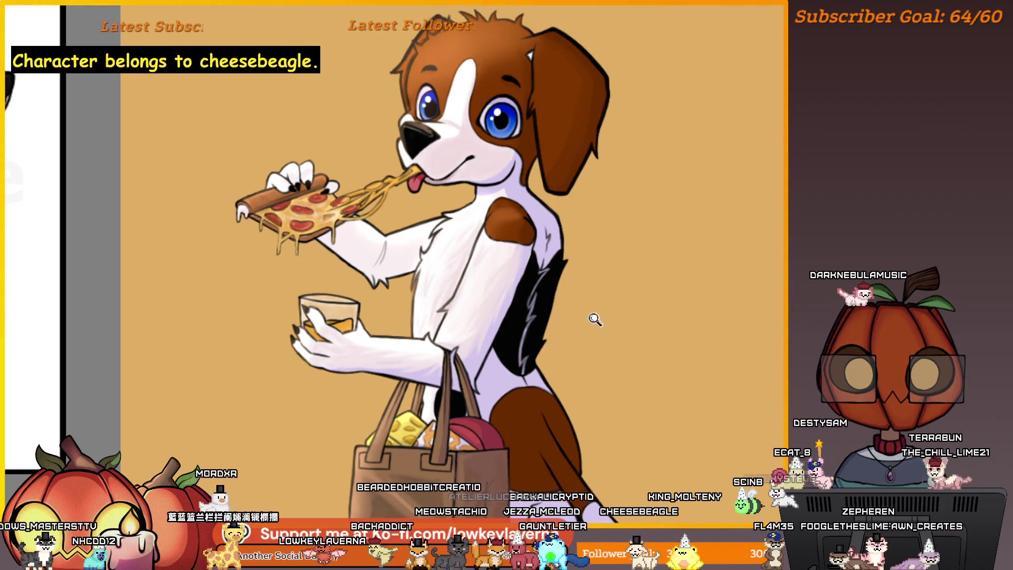
scroll(592, 319, down, 3)
drag(644, 306, 627, 315)
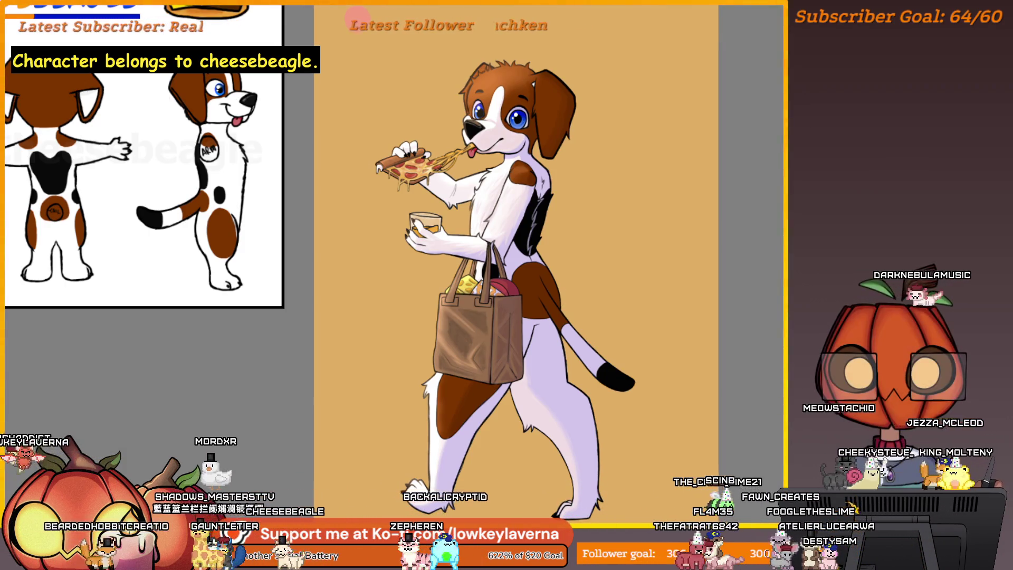
Zoom in to sample the hip patch's dark brown, then mirror and zoom out to view the whole beagle
scroll(559, 307, up, 5)
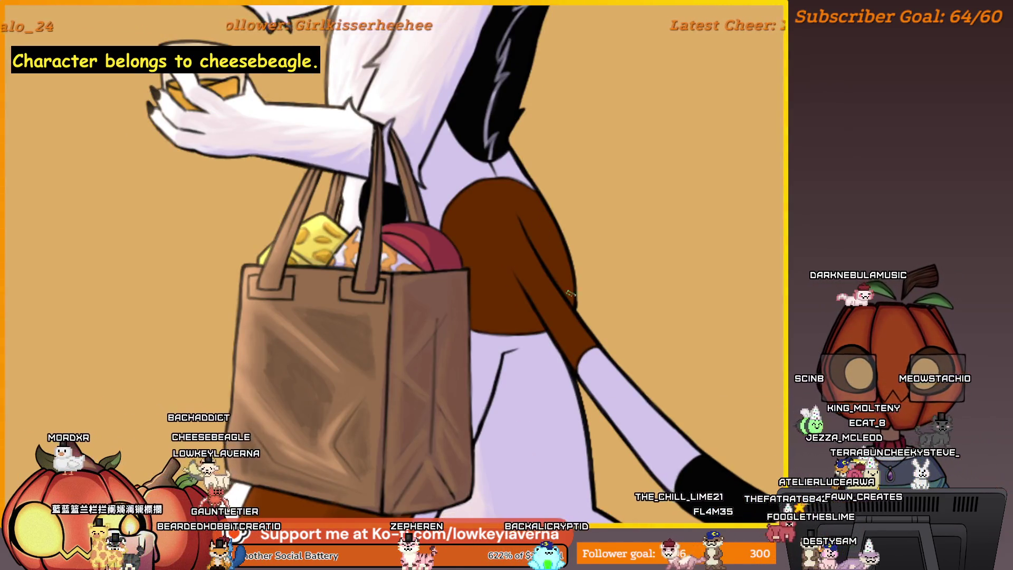
ctrl+click(568, 327)
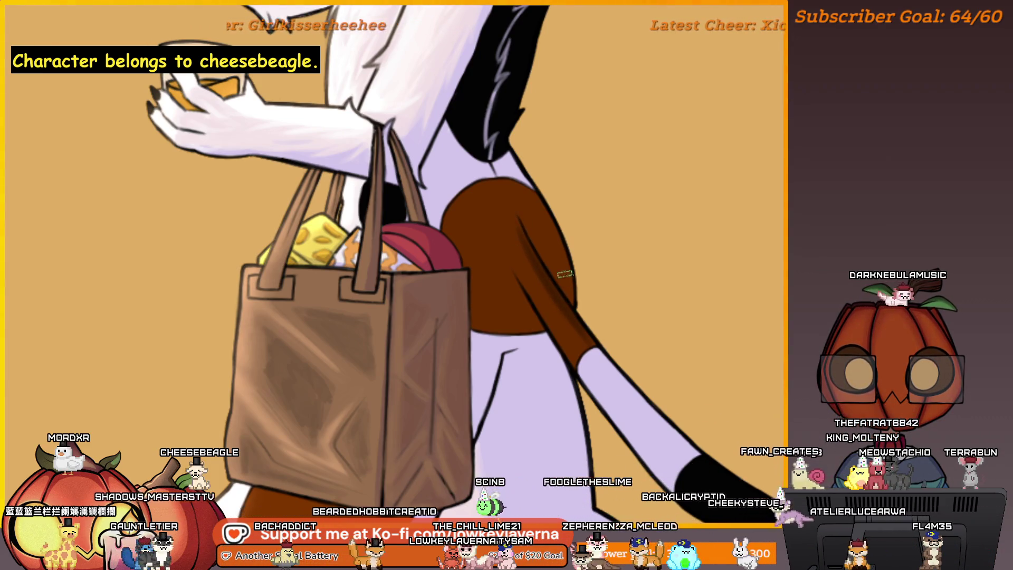
key(m)
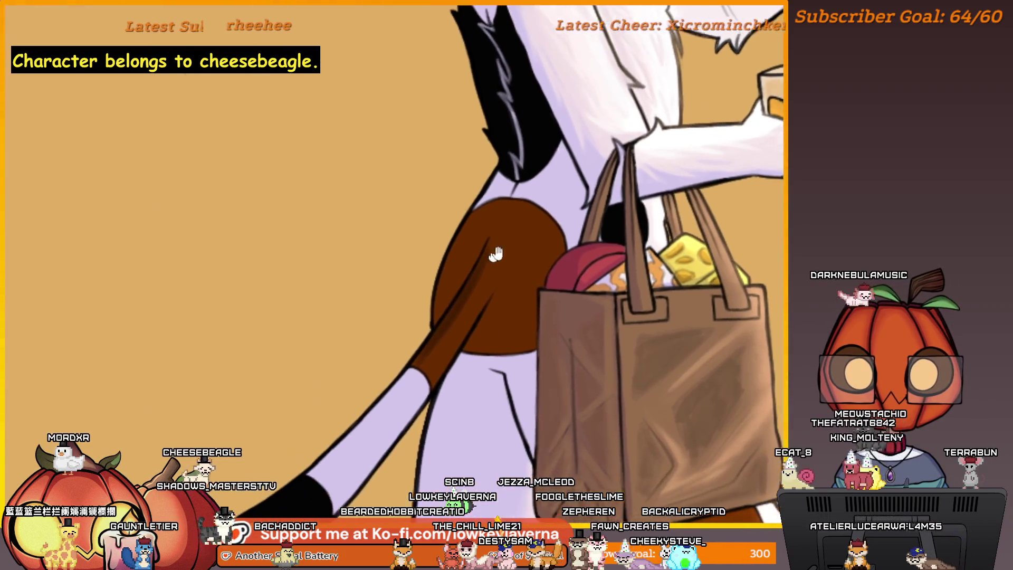
scroll(469, 295, down, 3)
scroll(469, 296, up, 2)
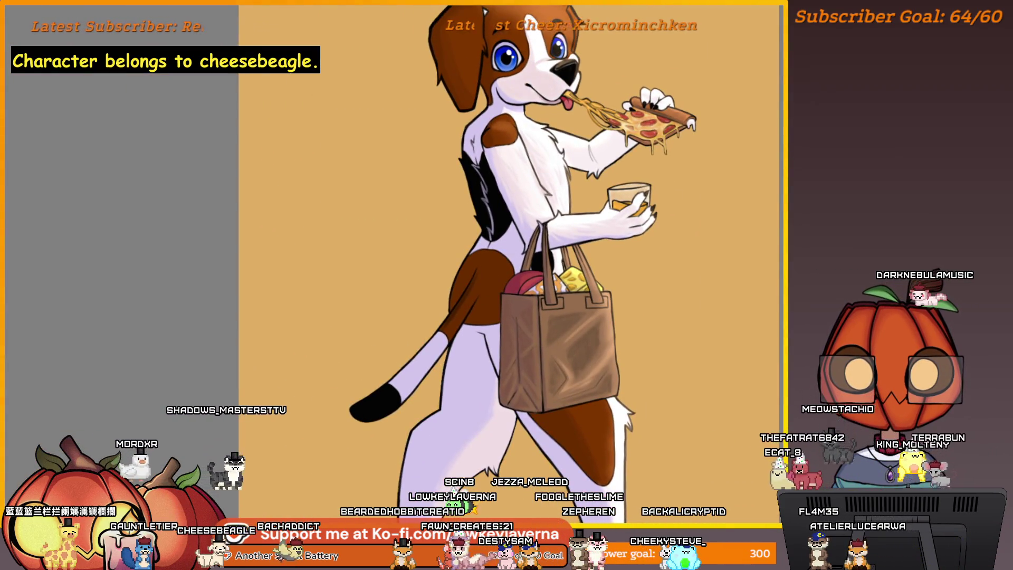
scroll(459, 309, up, 5)
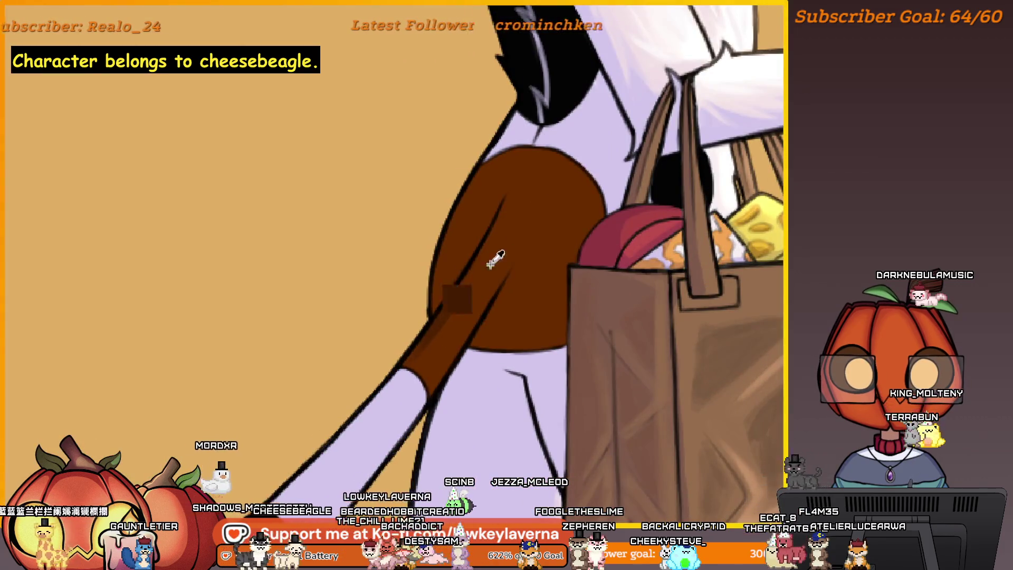
scroll(481, 293, up, 3)
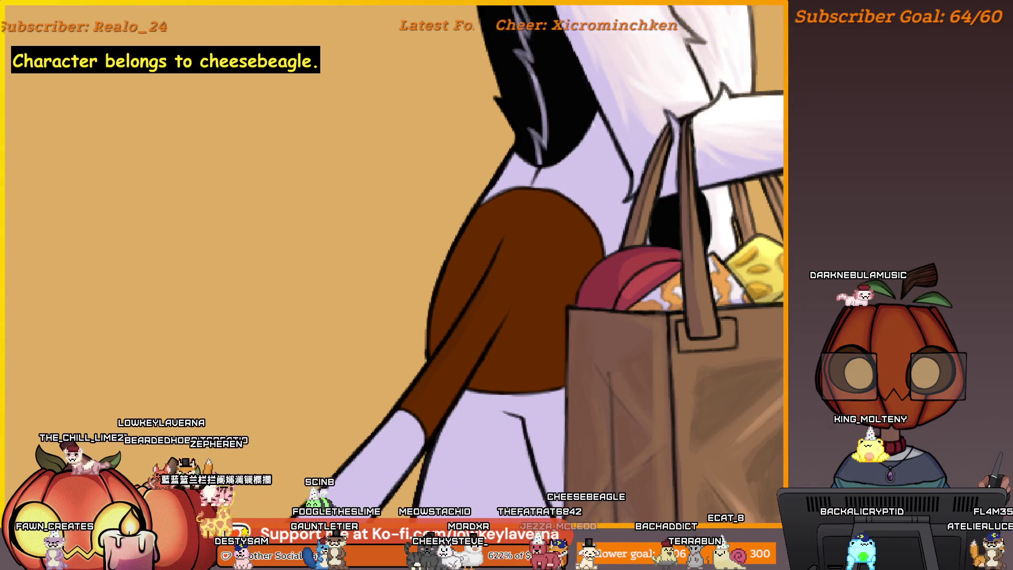
scroll(450, 299, down, 2)
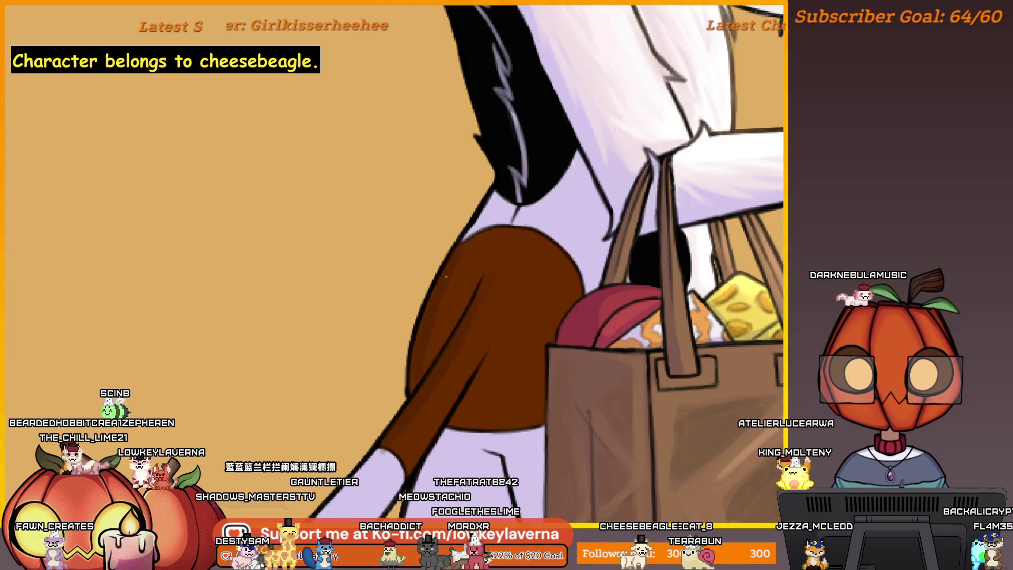
scroll(450, 299, down, 2)
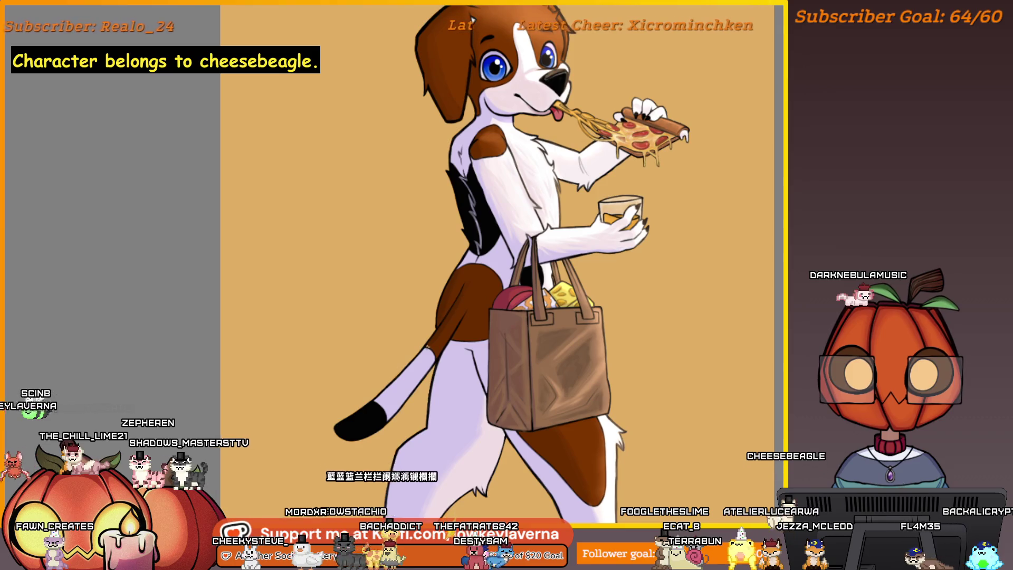
drag(414, 399, 464, 357)
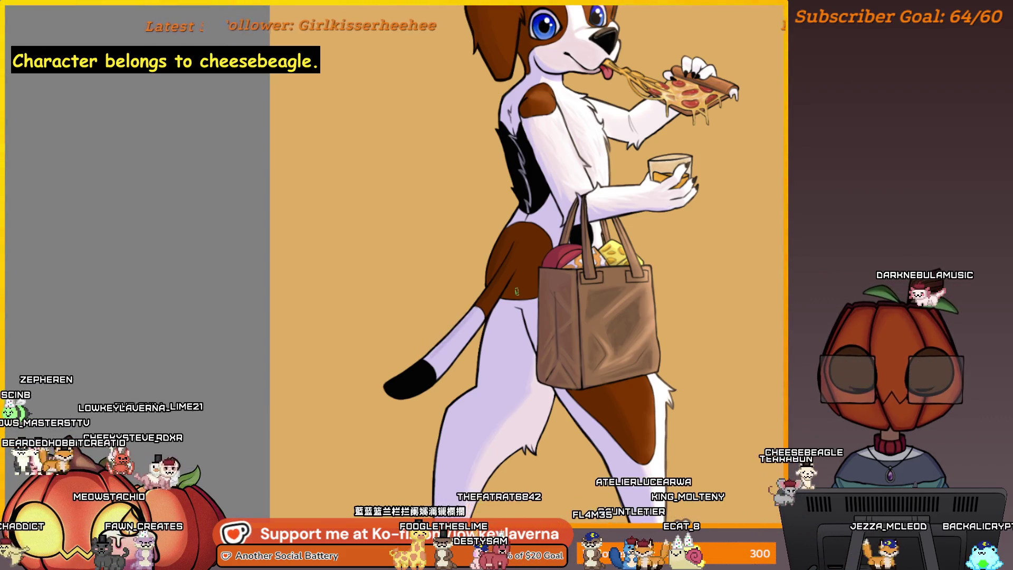
drag(494, 320, 476, 304)
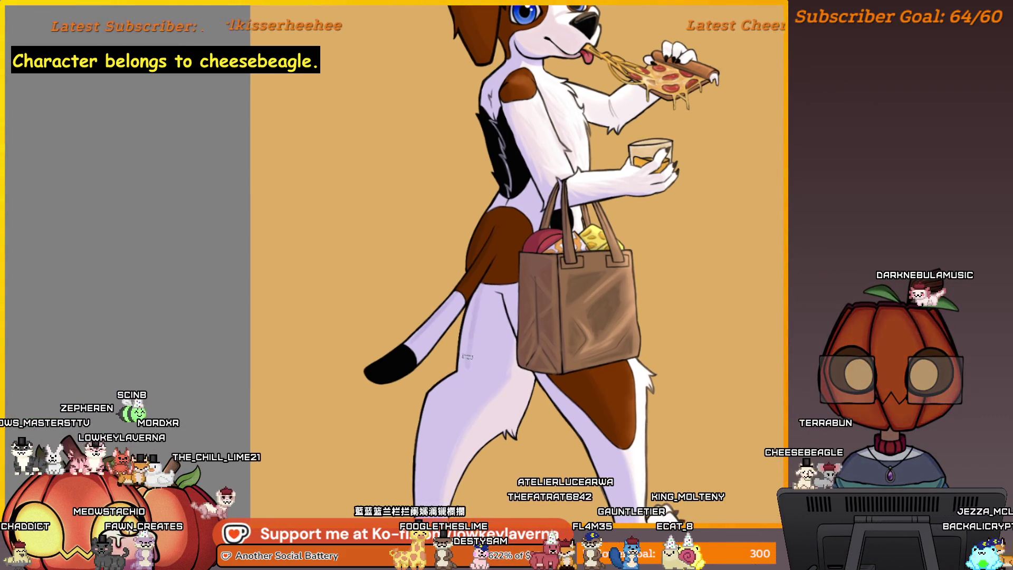
scroll(474, 304, down, 3)
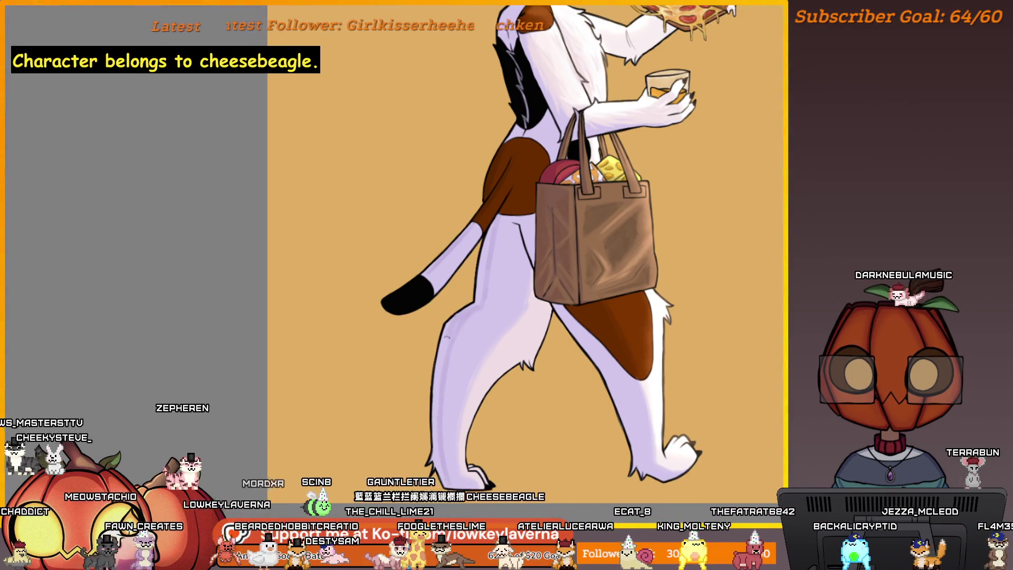
scroll(474, 307, up, 1)
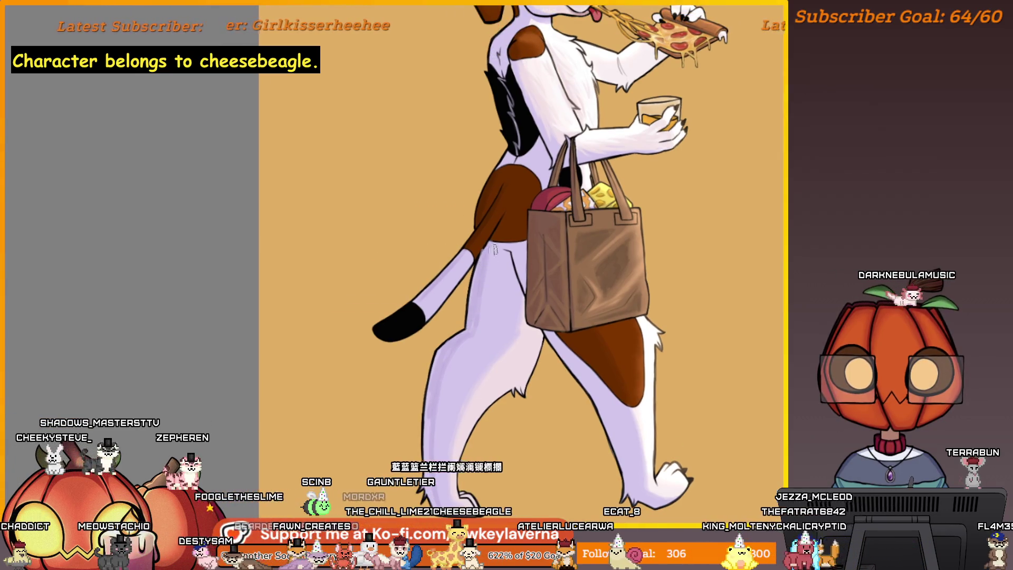
scroll(475, 290, up, 1)
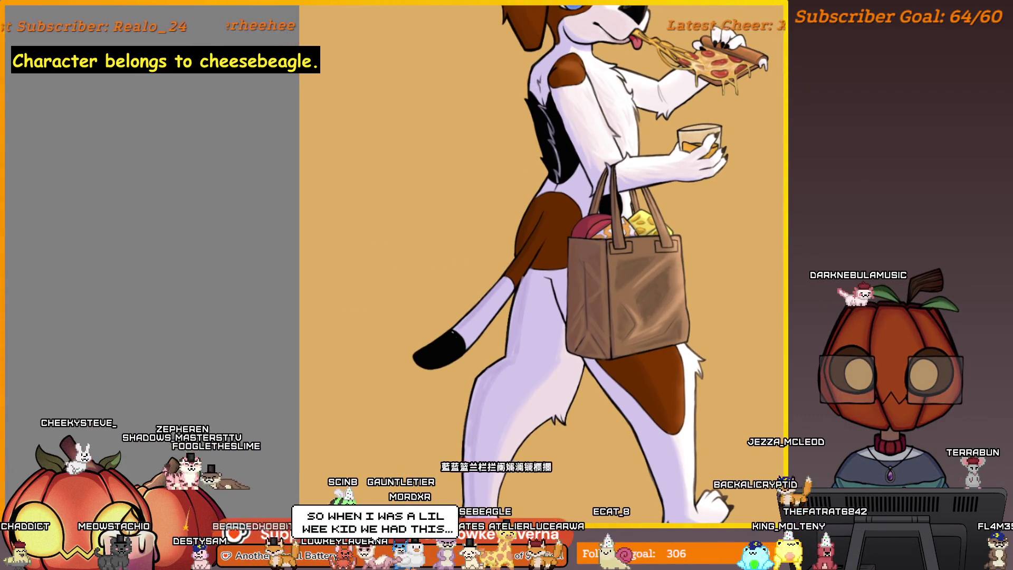
scroll(645, 270, up, 2)
mouse_move(645, 270)
mouse_down()
mouse_move(684, 267)
mouse_move(608, 214)
mouse_up()
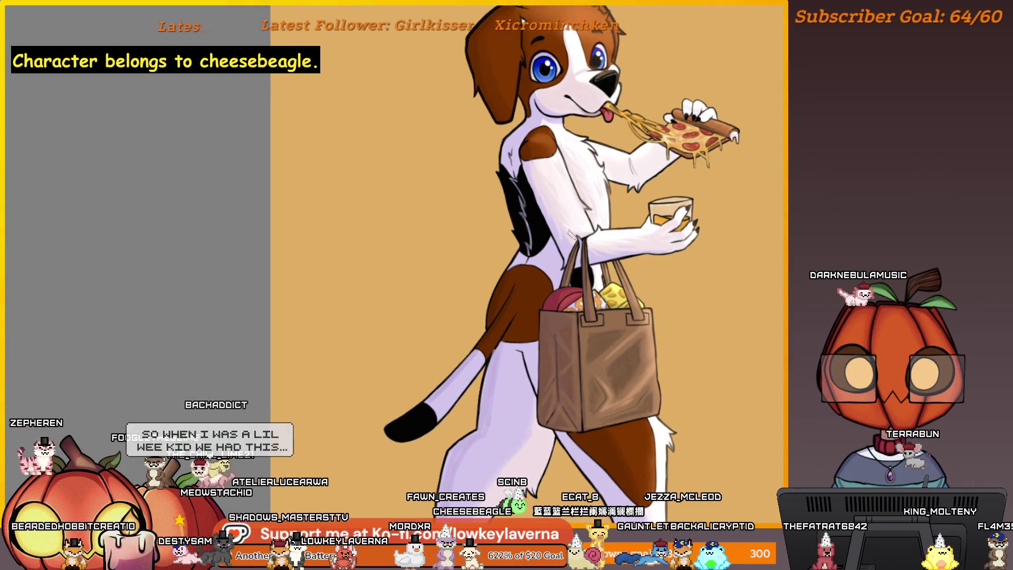
scroll(608, 214, down, 1)
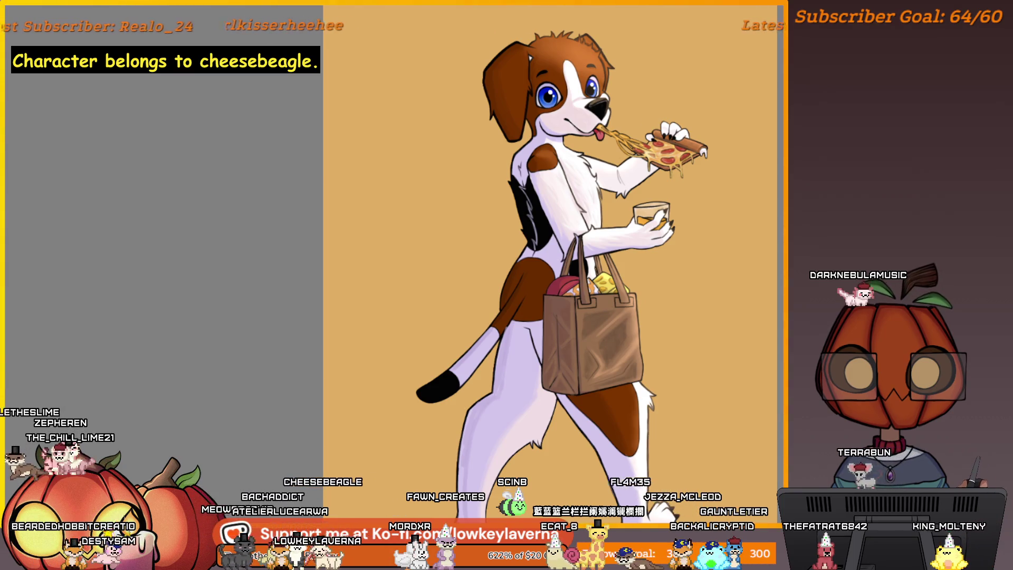
drag(461, 377, 538, 337)
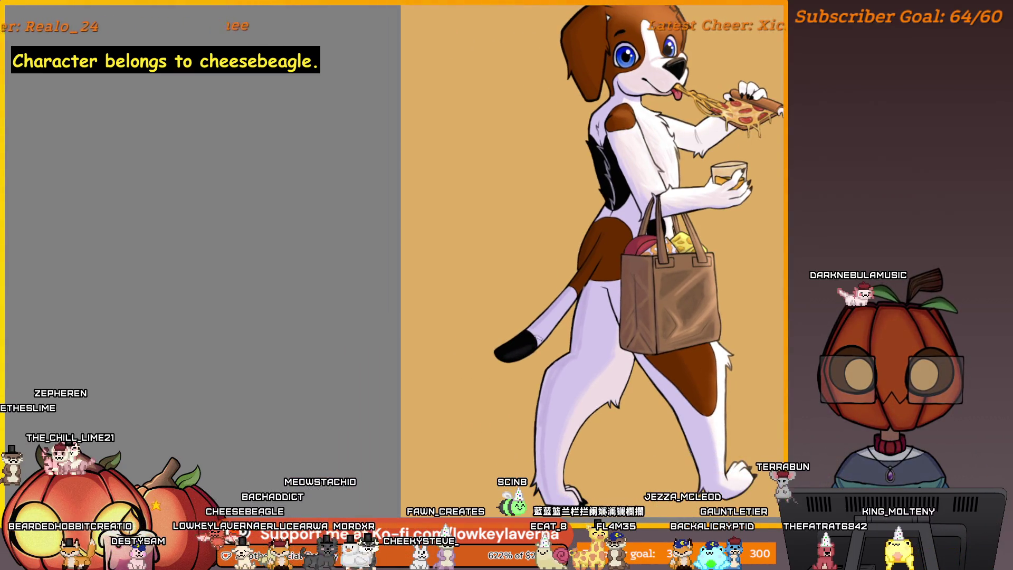
scroll(527, 346, up, 5)
key(m)
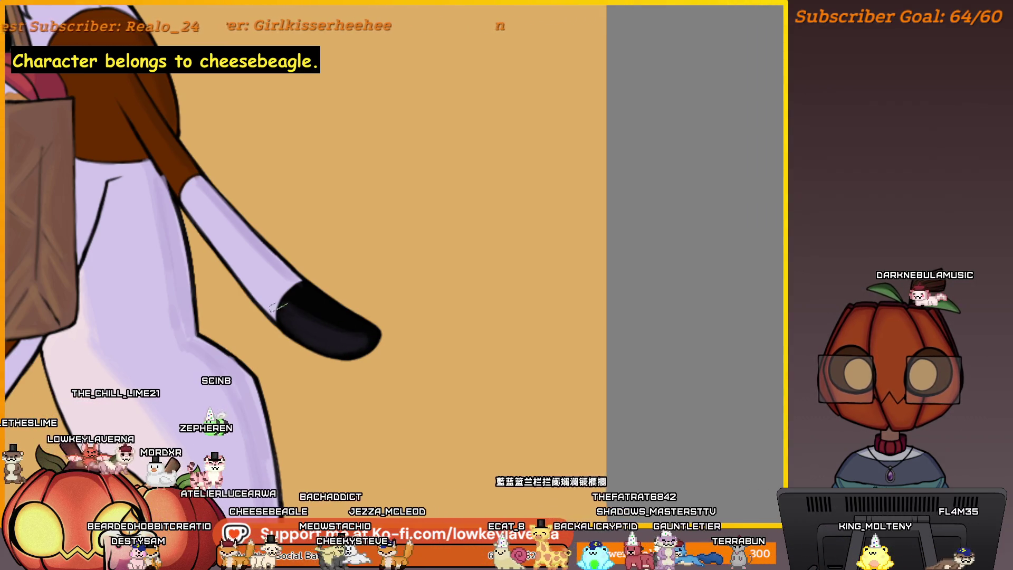
scroll(278, 306, down, 4)
scroll(329, 302, up, 1)
mouse_move(301, 211)
mouse_down()
mouse_move(385, 237)
mouse_move(462, 192)
mouse_up()
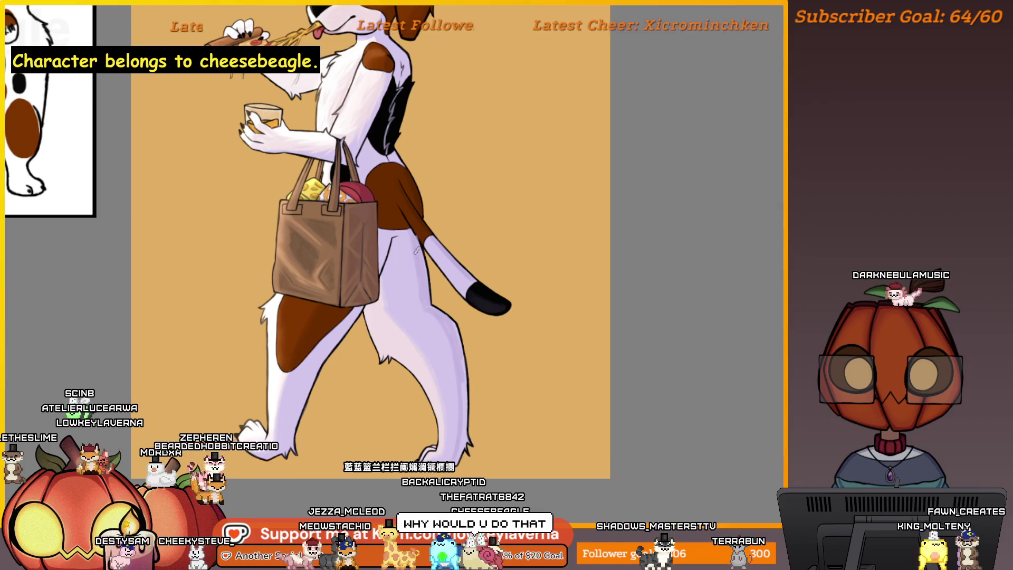
scroll(420, 284, down, 2)
scroll(419, 284, up, 1)
scroll(420, 283, up, 3)
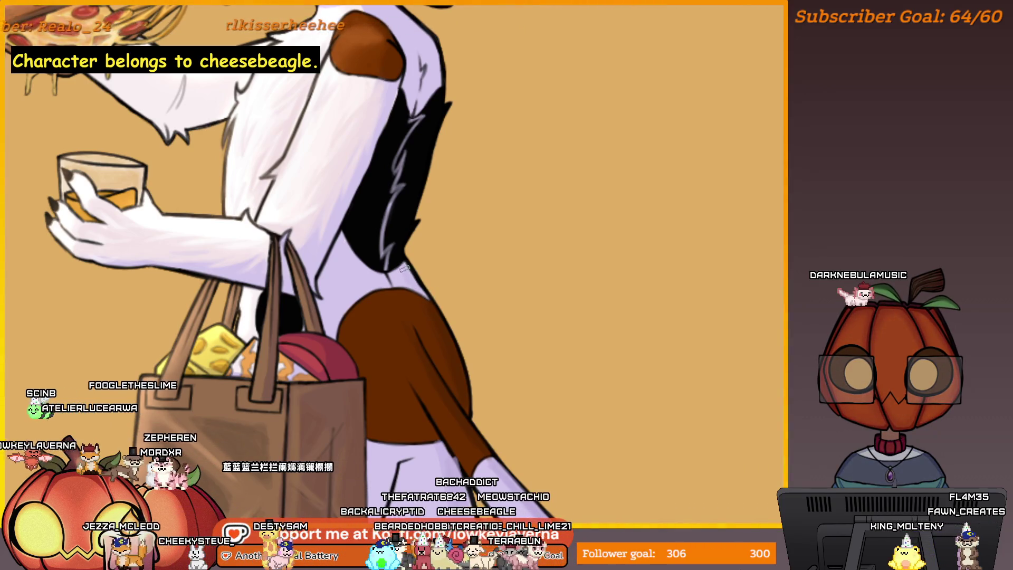
scroll(427, 299, down, 3)
scroll(387, 212, up, 1)
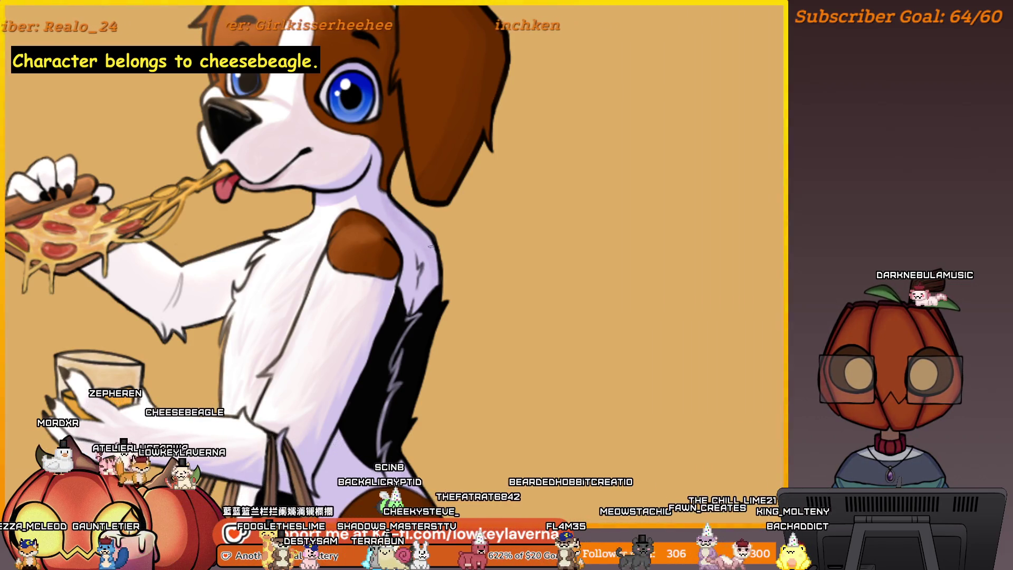
drag(430, 246, 386, 150)
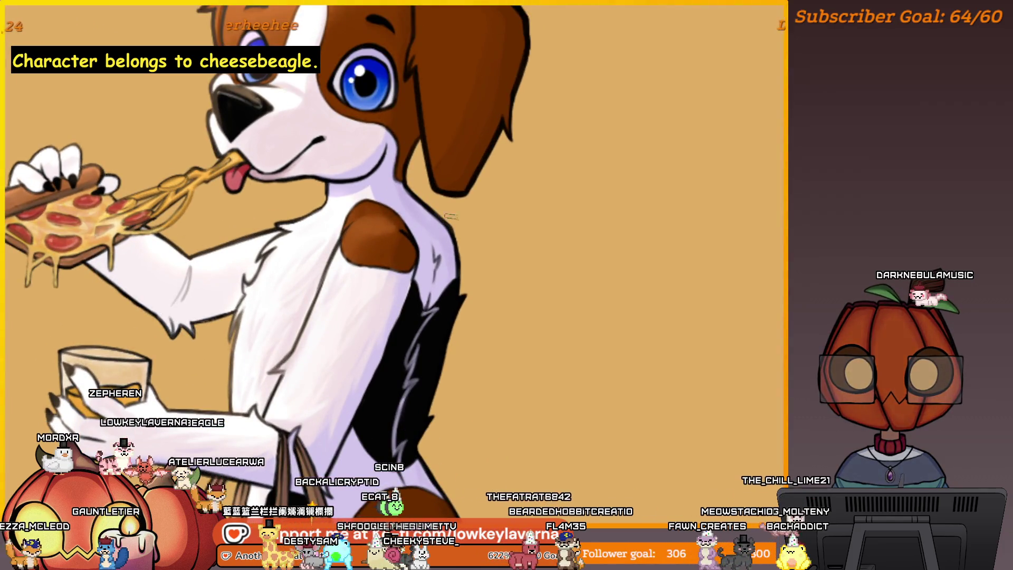
scroll(451, 216, down, 5)
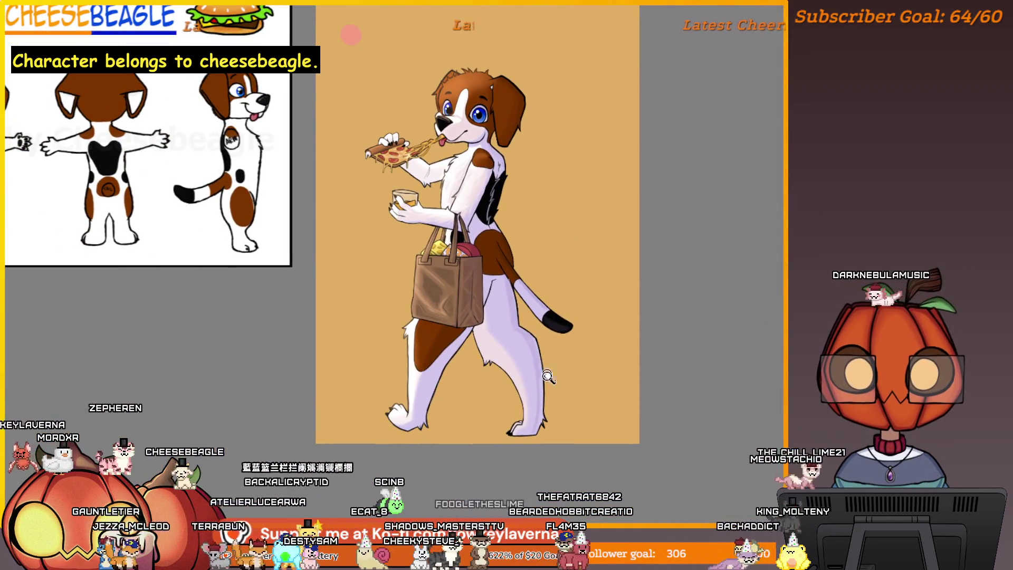
Mirror the canvas and pan across the beagle's legs, tail and grocery bag
click(549, 376)
key(m)
drag(233, 305, 363, 212)
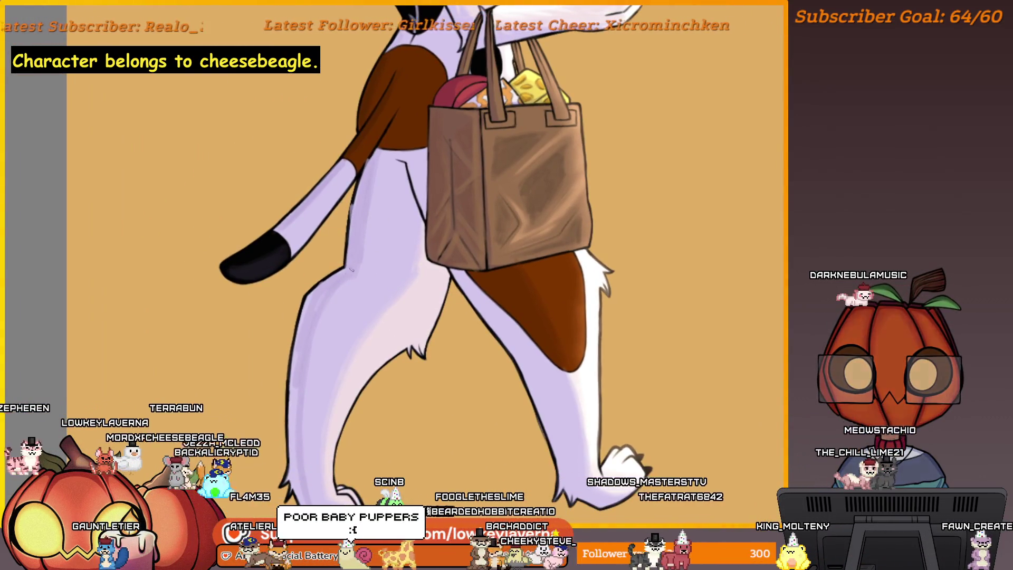
drag(346, 273, 376, 244)
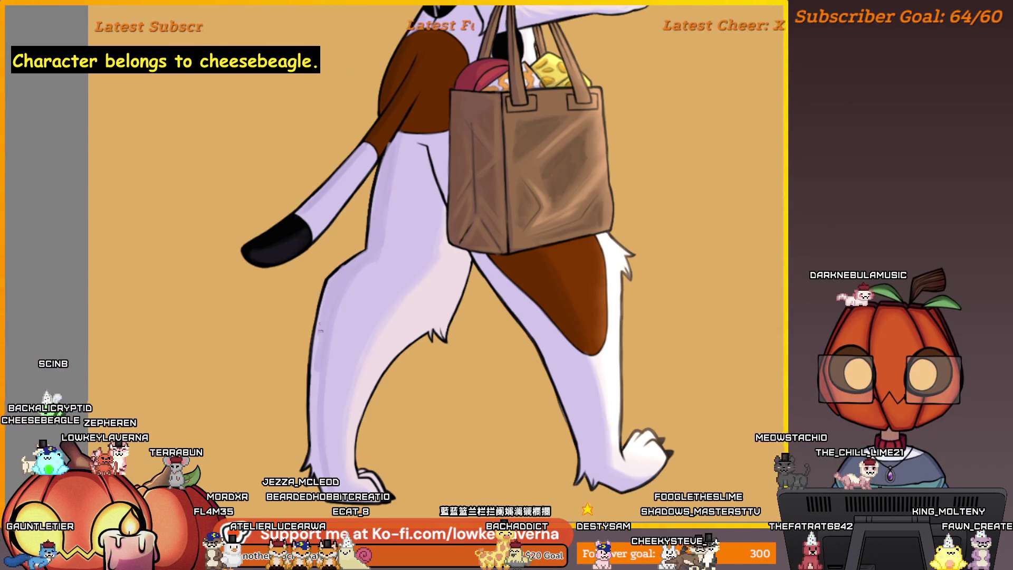
drag(320, 324, 310, 321)
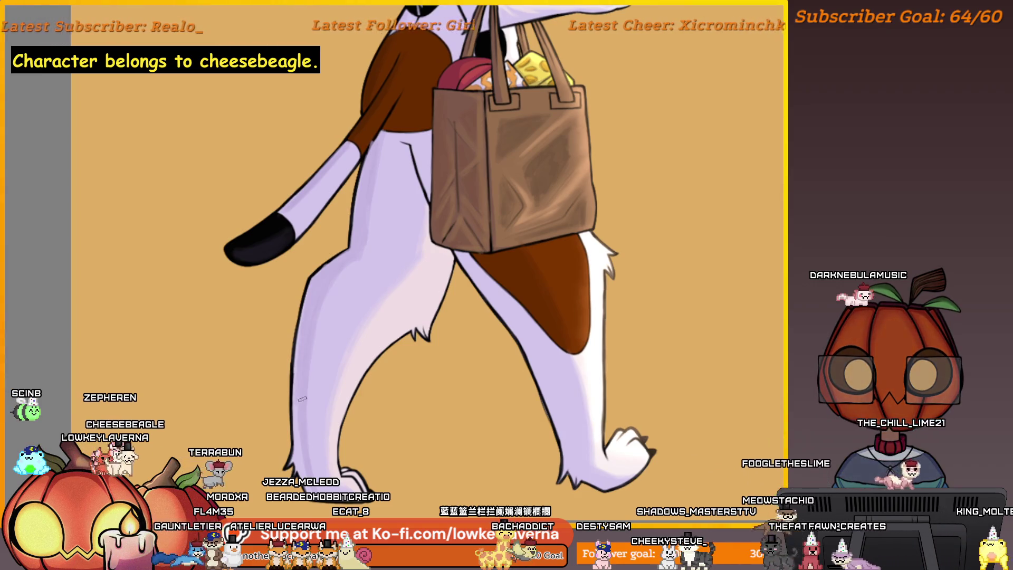
drag(307, 422, 302, 382)
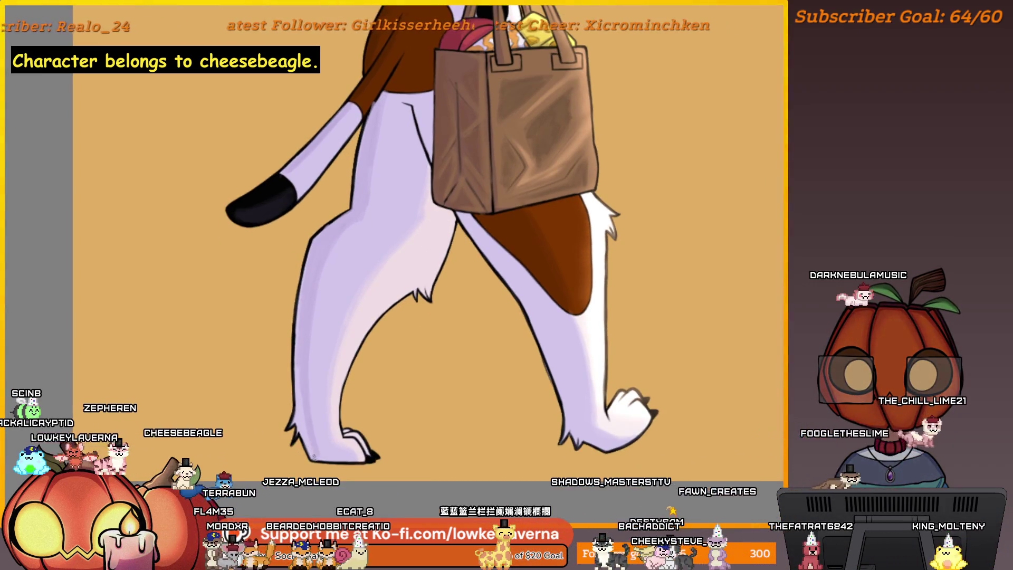
drag(312, 433, 315, 457)
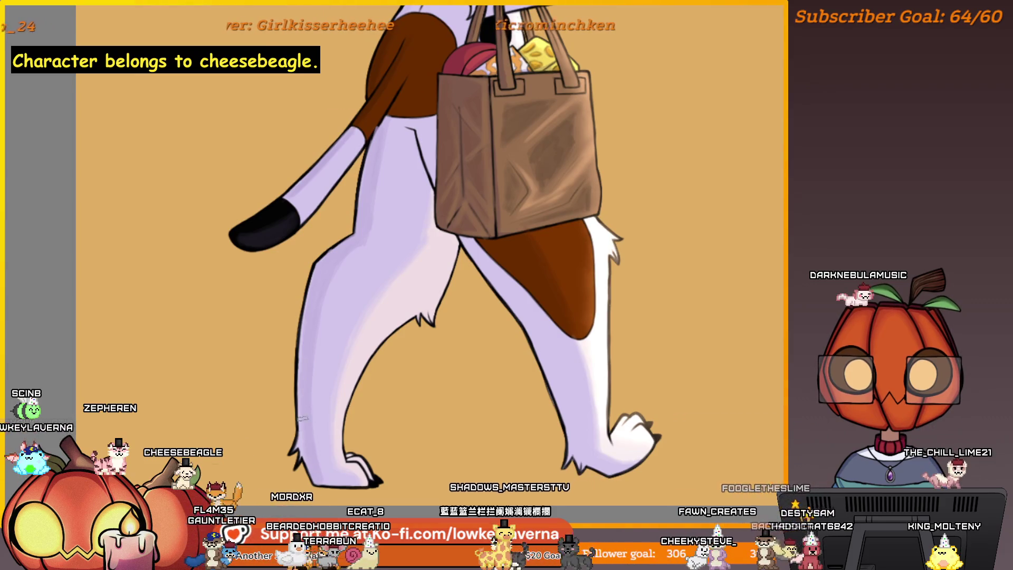
Zoom in to inspect the tail tip and leg edge, then zoom back out
scroll(322, 314, up, 2)
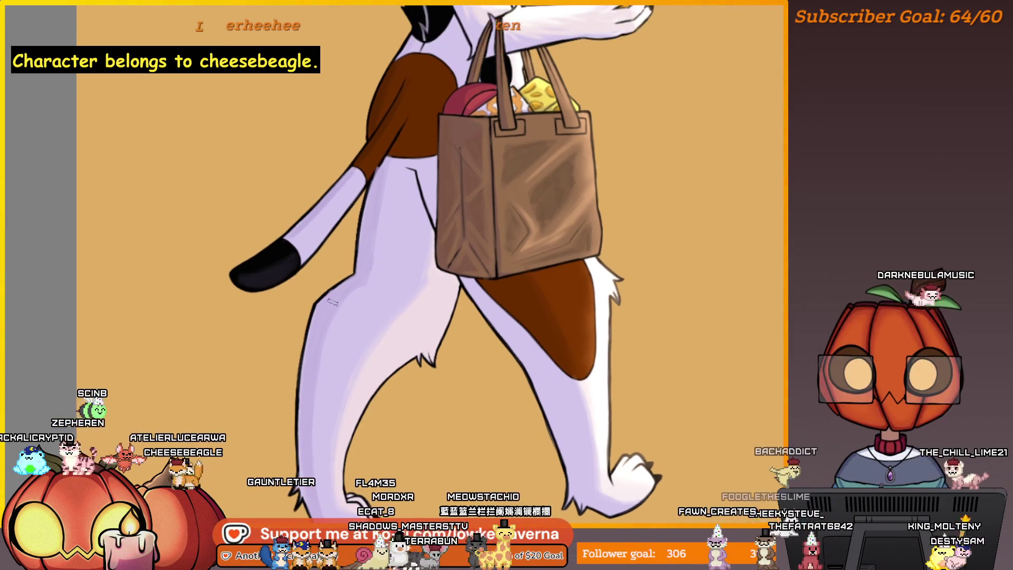
scroll(304, 386, up, 1)
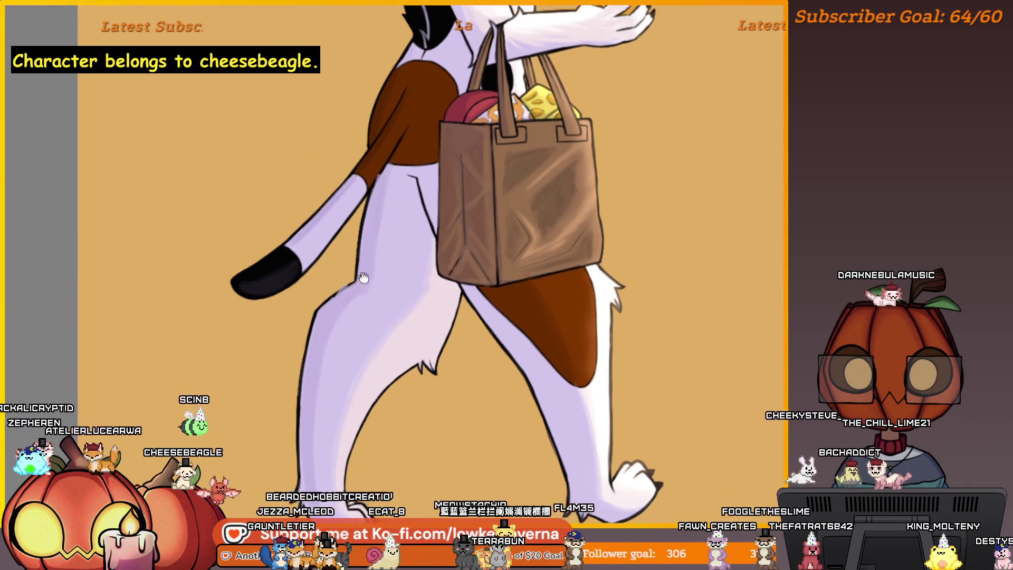
mouse_move(333, 321)
mouse_down()
mouse_move(486, 224)
mouse_move(507, 248)
mouse_up()
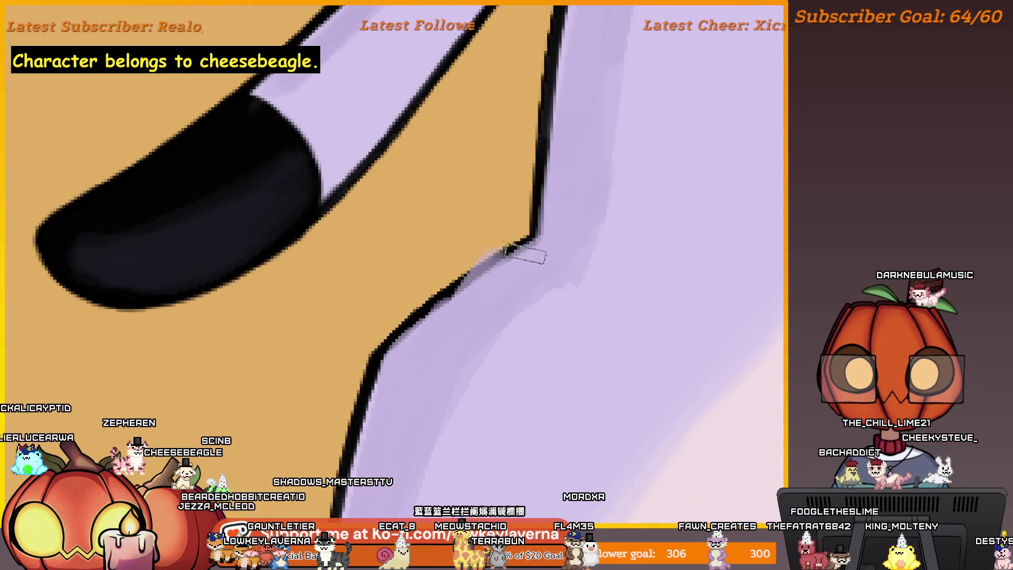
scroll(518, 264, left, 2)
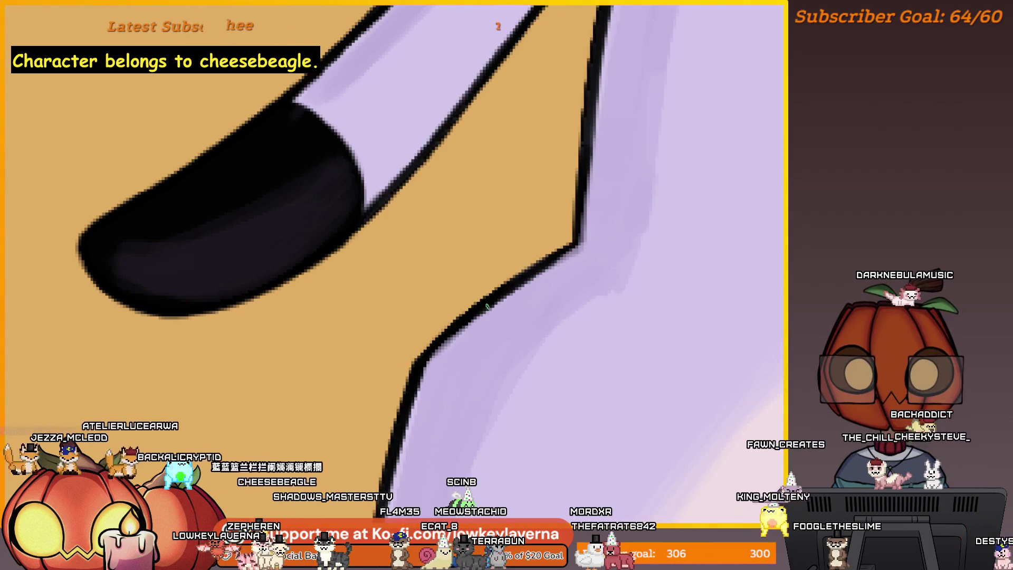
scroll(403, 437, down, 6)
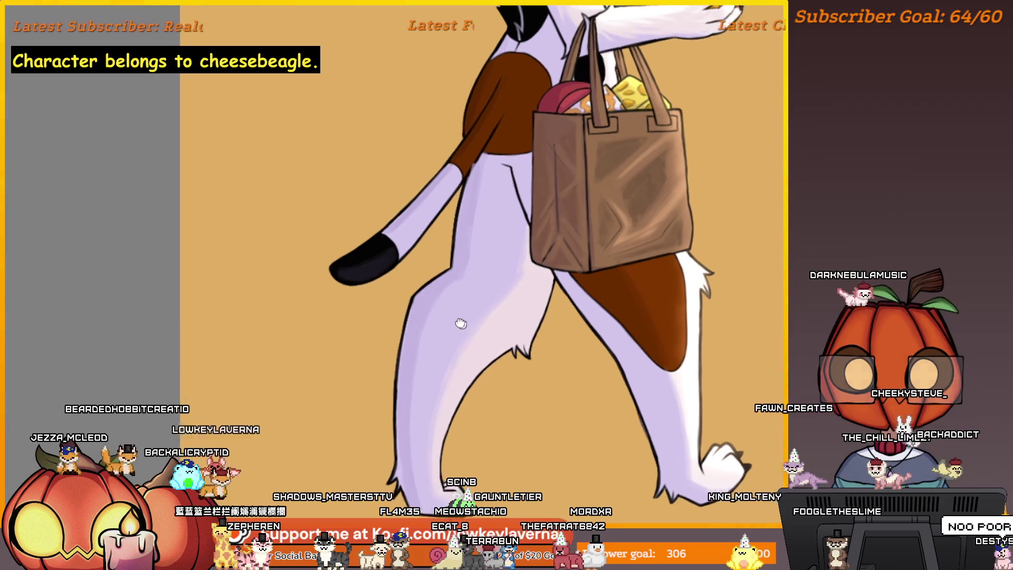
scroll(384, 372, down, 4)
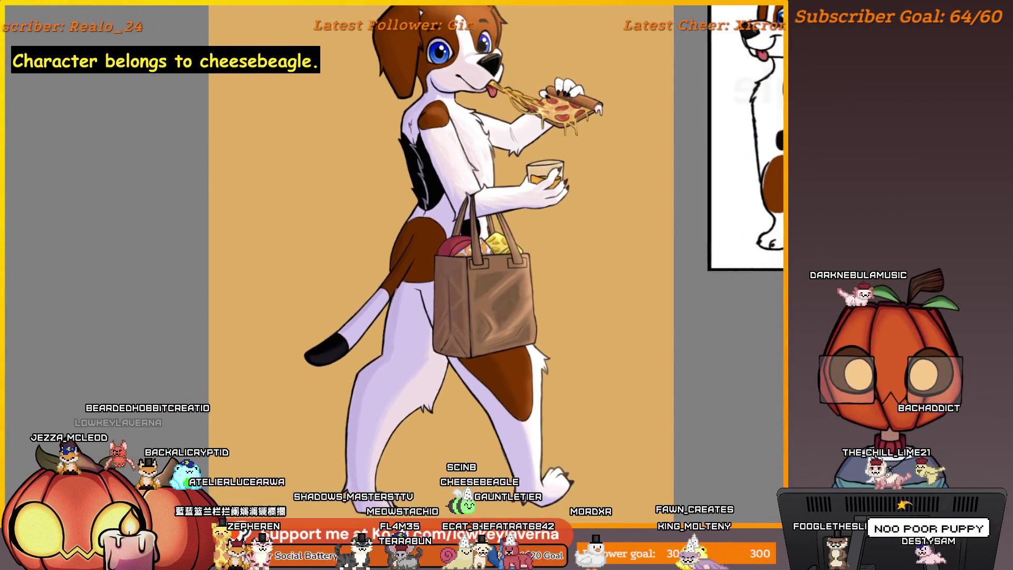
scroll(416, 323, down, 1)
scroll(416, 323, up, 8)
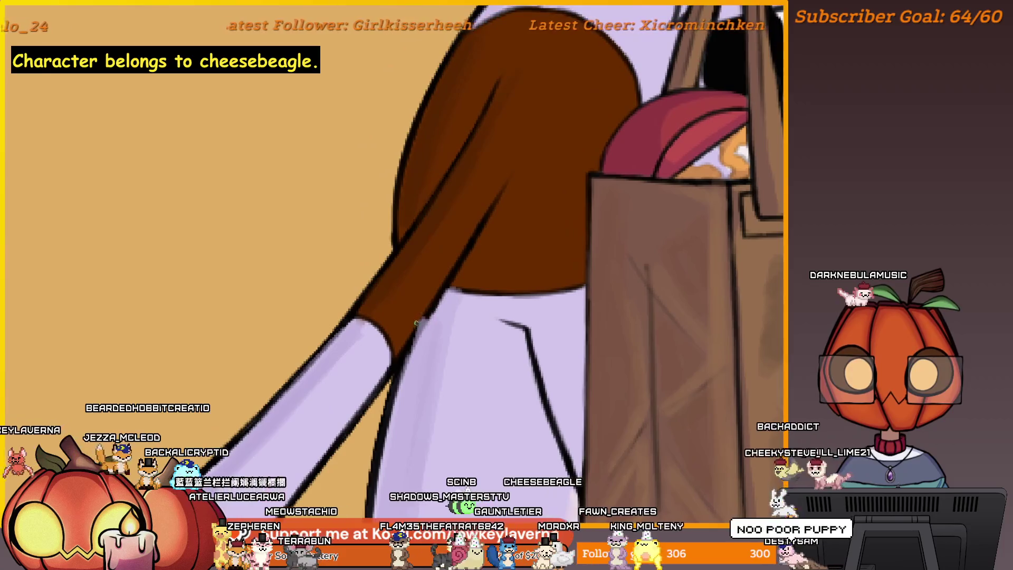
scroll(440, 274, down, 3)
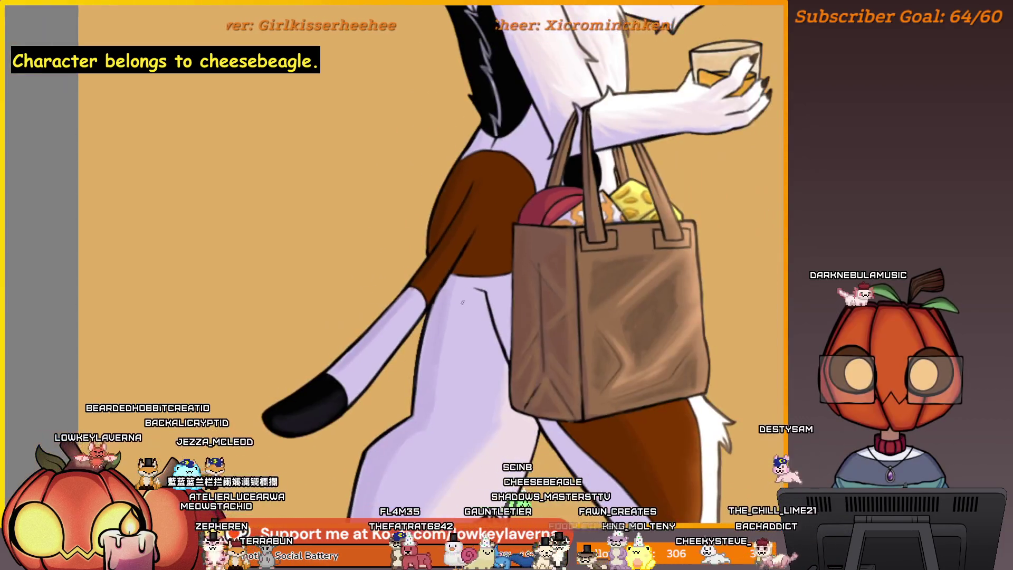
scroll(465, 275, up, 5)
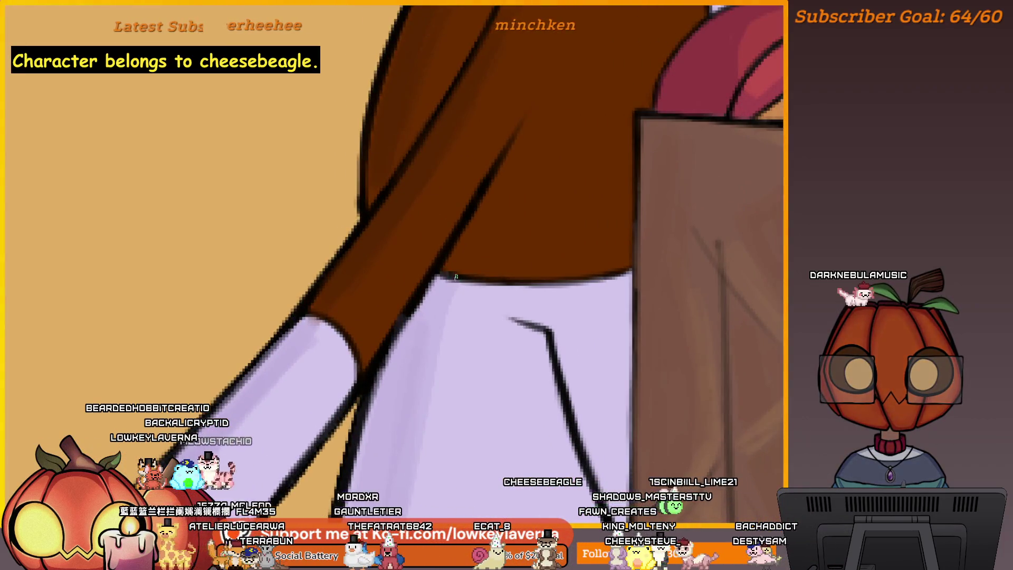
scroll(456, 276, down, 5)
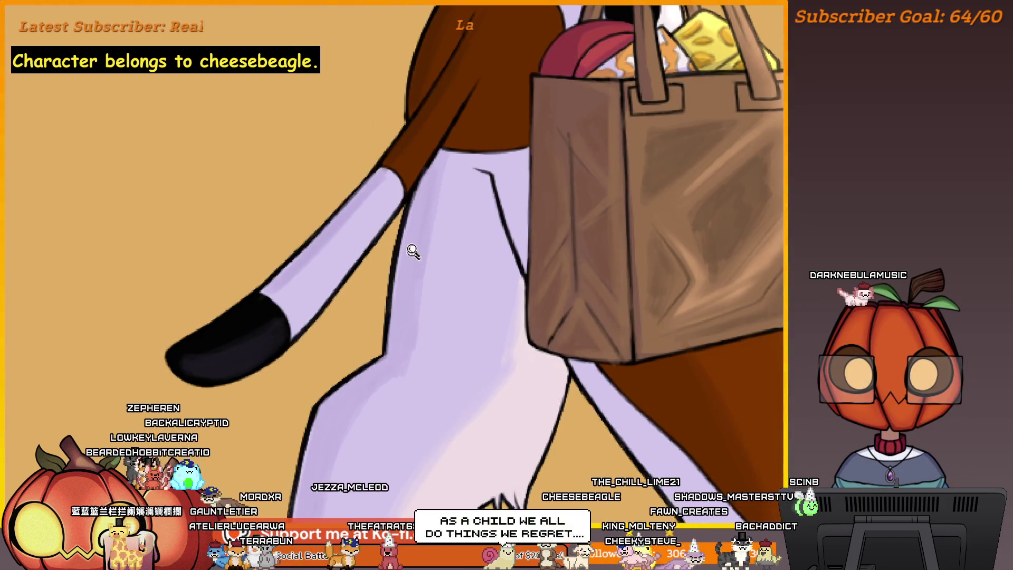
scroll(413, 252, down, 1)
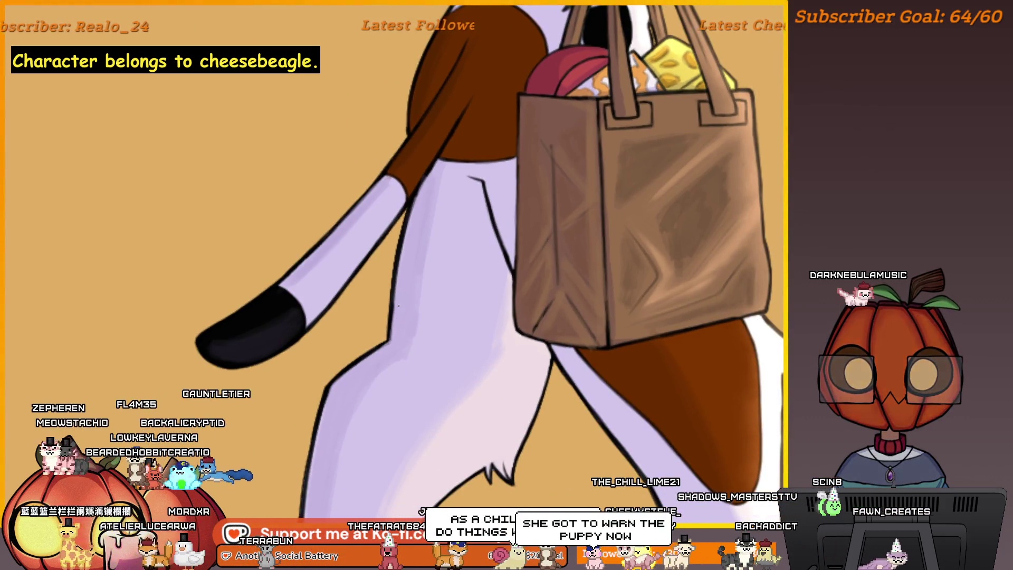
mouse_move(404, 262)
mouse_down()
mouse_move(457, 176)
mouse_move(398, 332)
mouse_move(419, 372)
mouse_move(430, 356)
mouse_up()
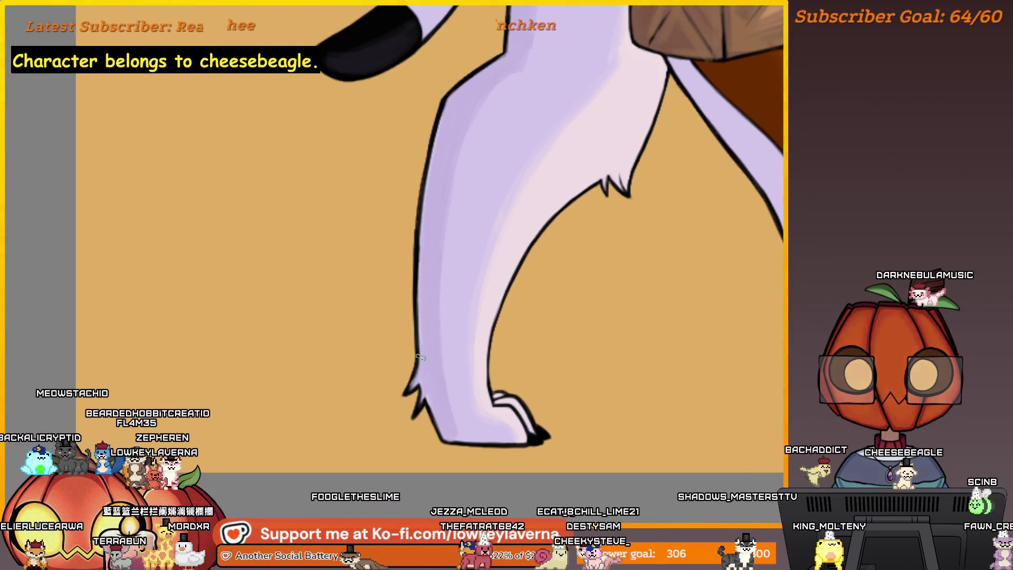
scroll(419, 358, up, 5)
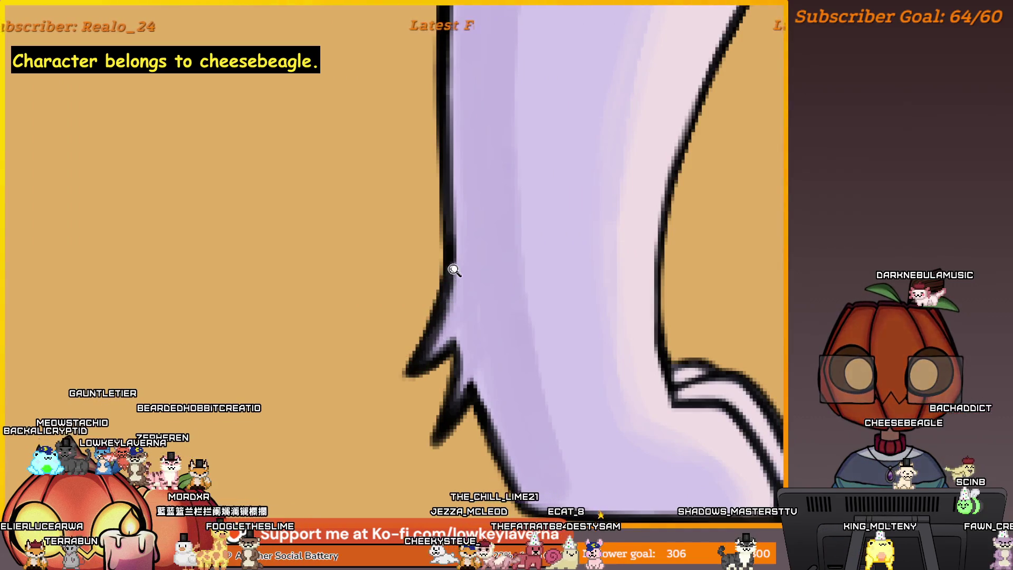
scroll(454, 270, down, 5)
drag(502, 249, 439, 412)
scroll(432, 356, down, 6)
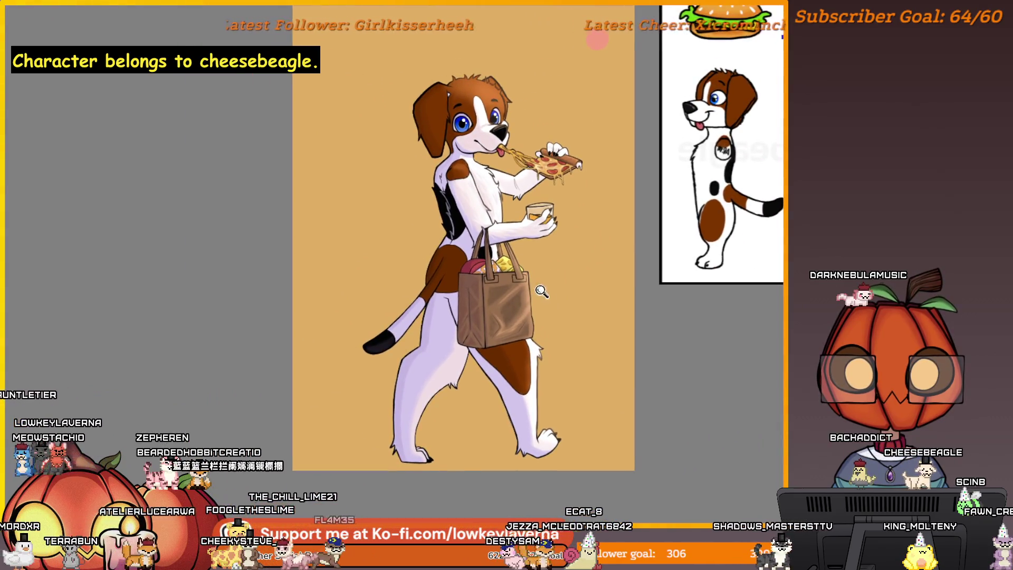
scroll(546, 251, up, 2)
scroll(581, 343, down, 2)
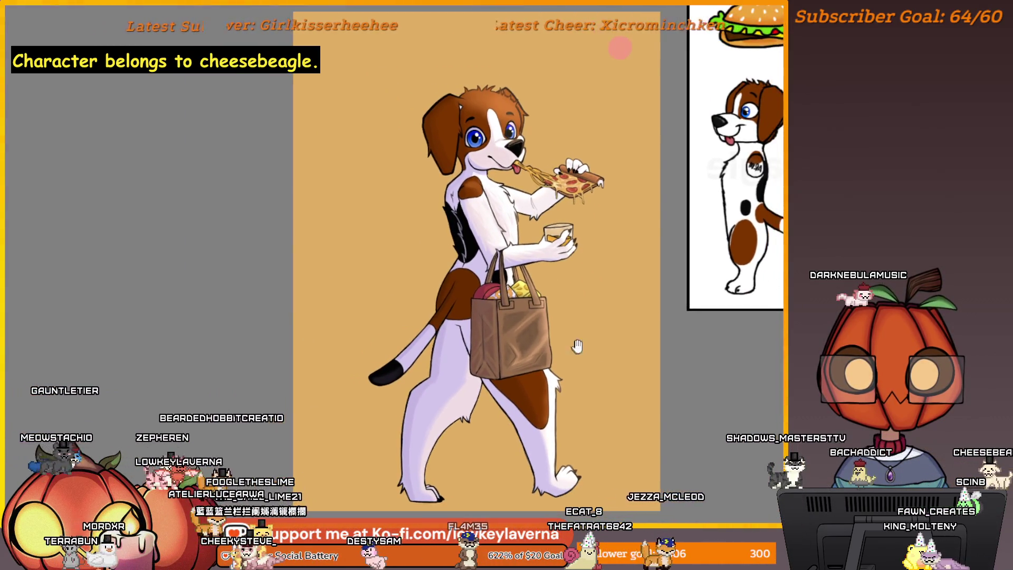
key(alt+f)
key(Escape)
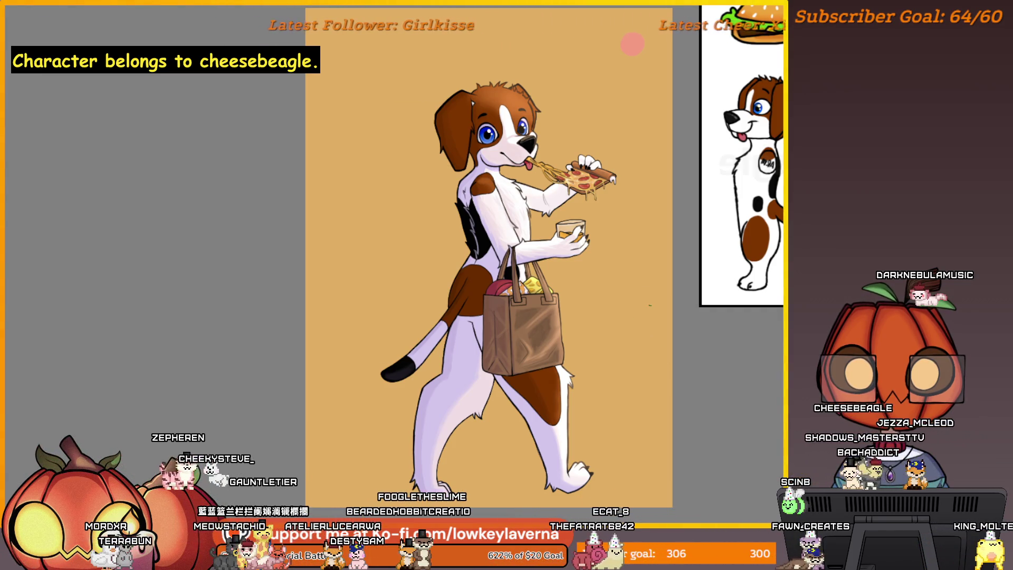
scroll(650, 305, down, 1)
drag(650, 305, 672, 324)
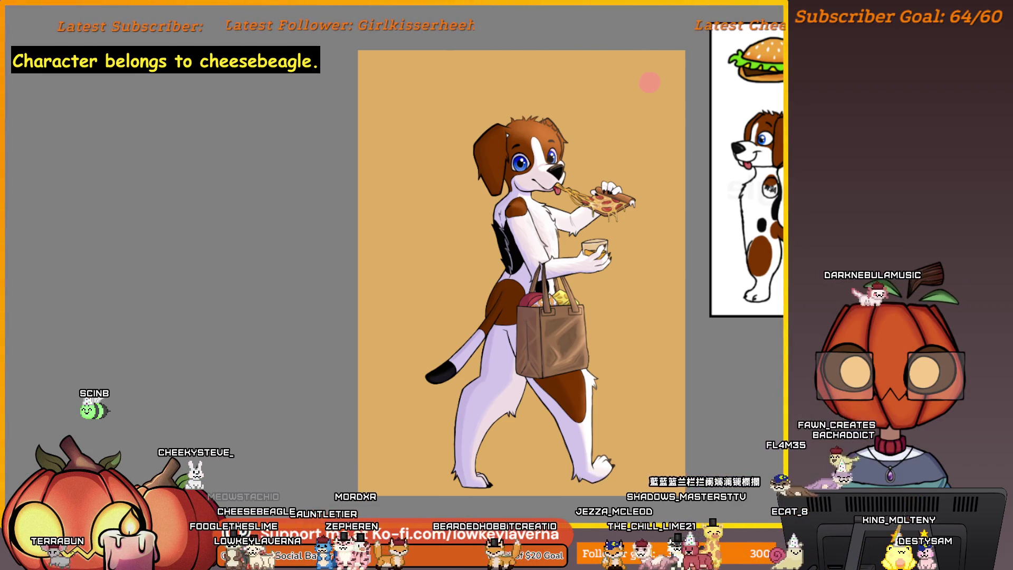
key(ctrl+plus)
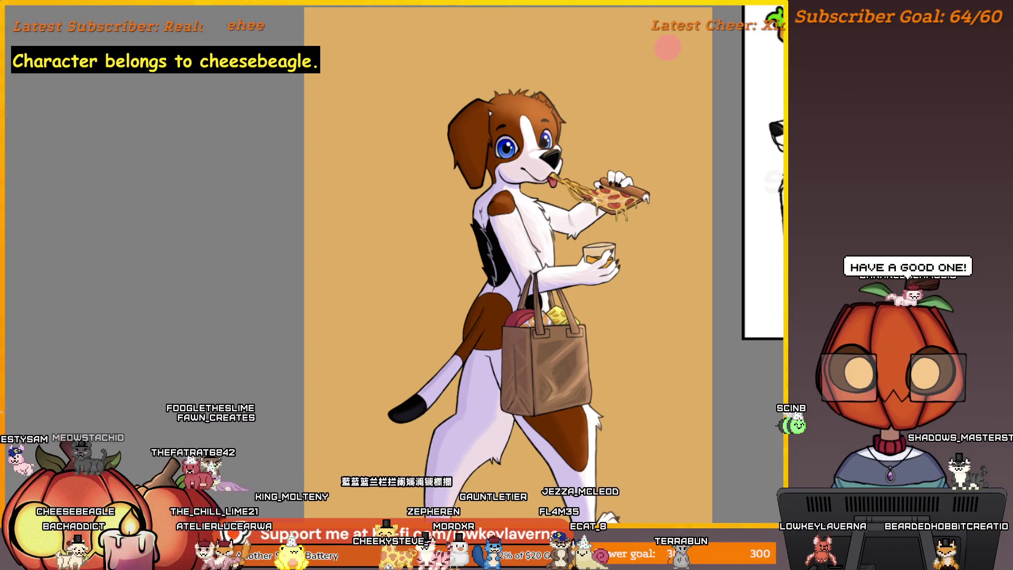
key(ctrl+plus)
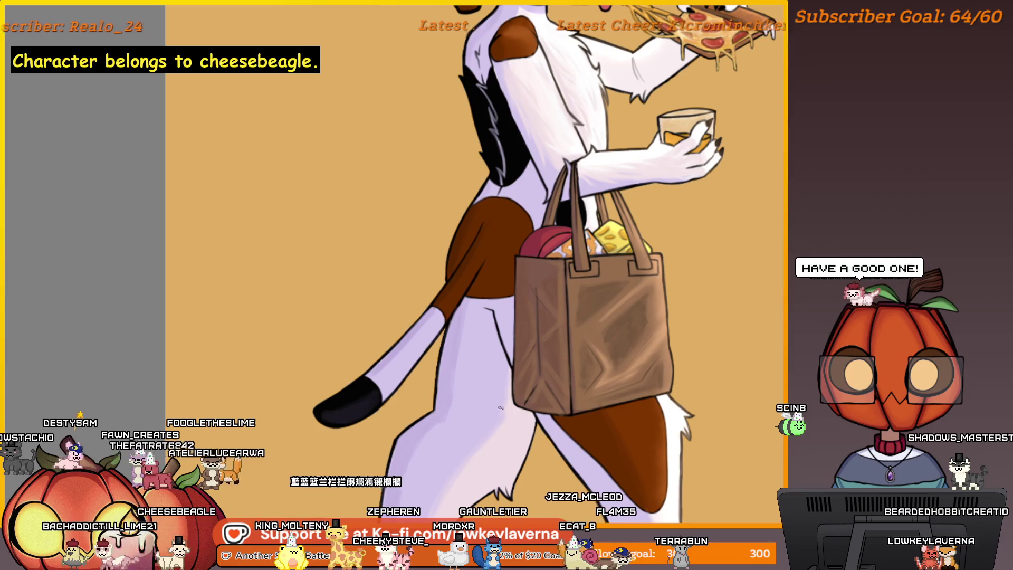